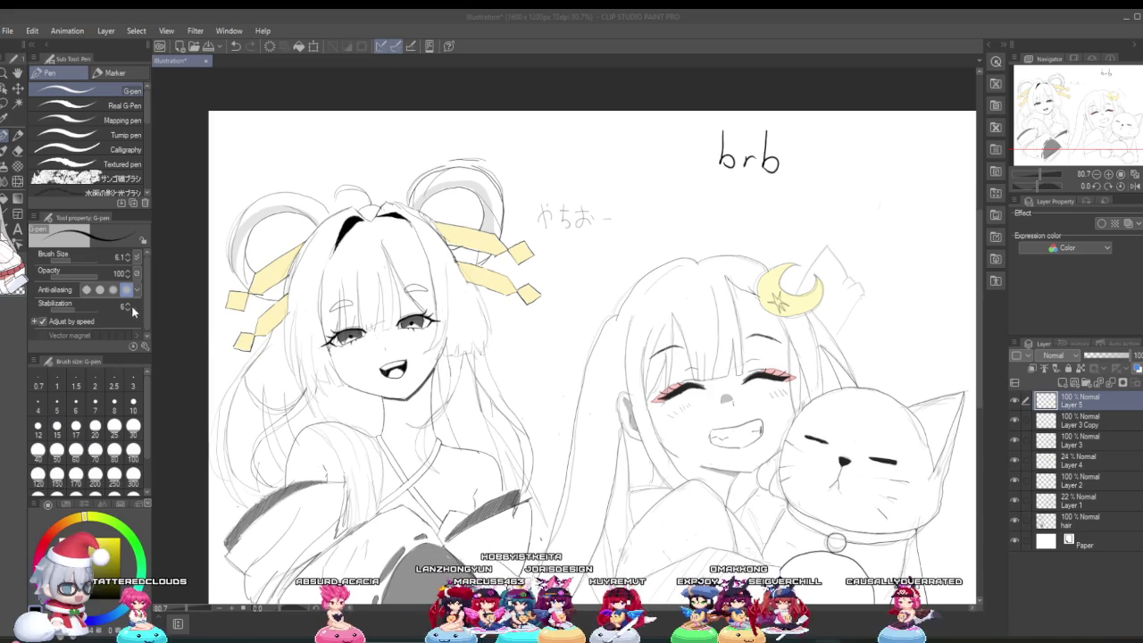
Rub out the brb lettering at the top of the canvas with the Hard eraser.
click(17, 152)
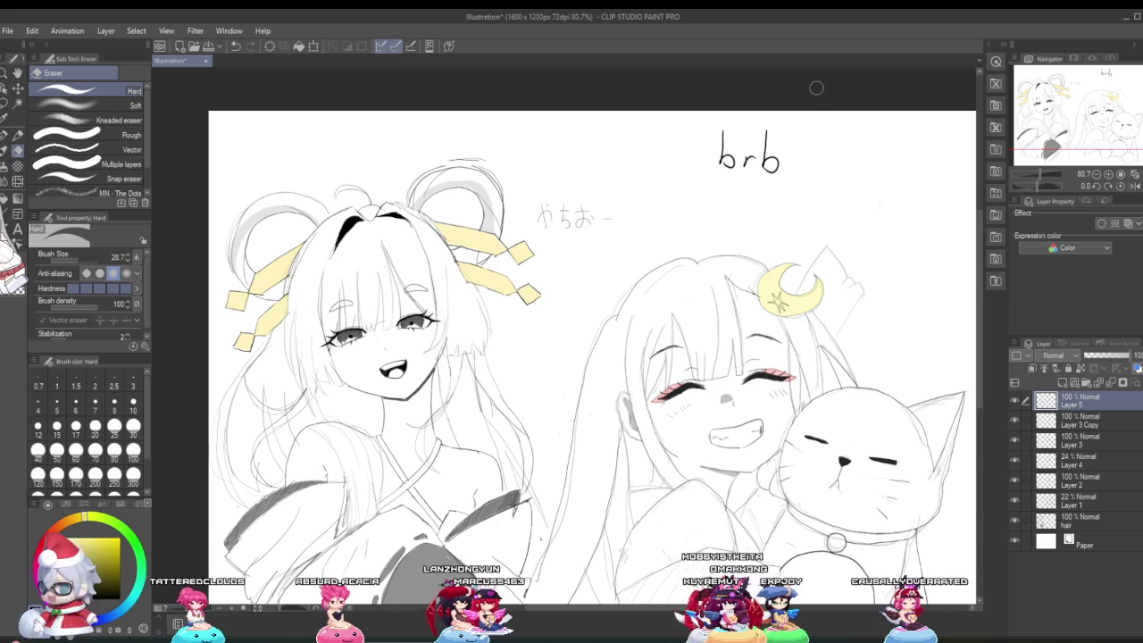
drag(744, 165, 768, 152)
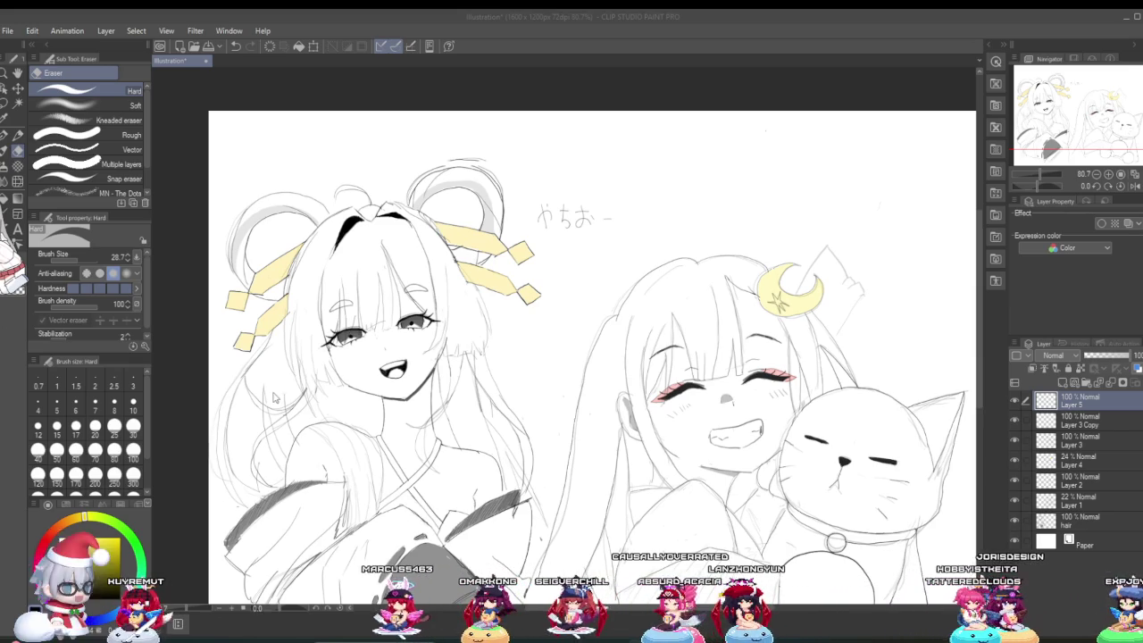
scroll(556, 288, down, 2)
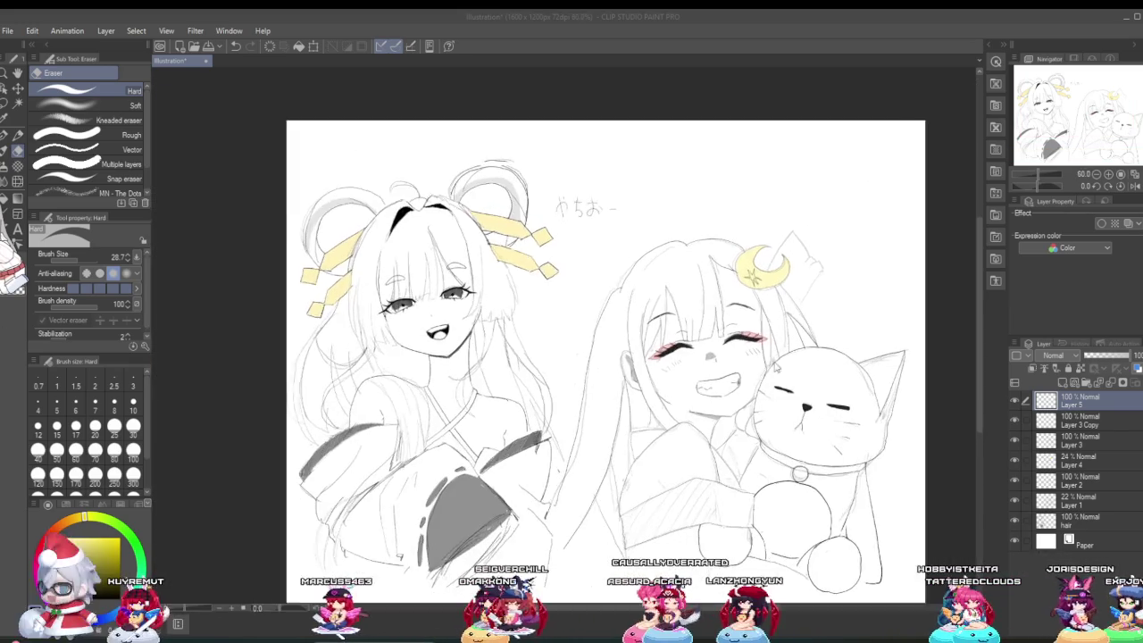
Zoom in on the cat and switch back to the G-pen.
scroll(808, 453, up, 2)
scroll(808, 453, up, 1)
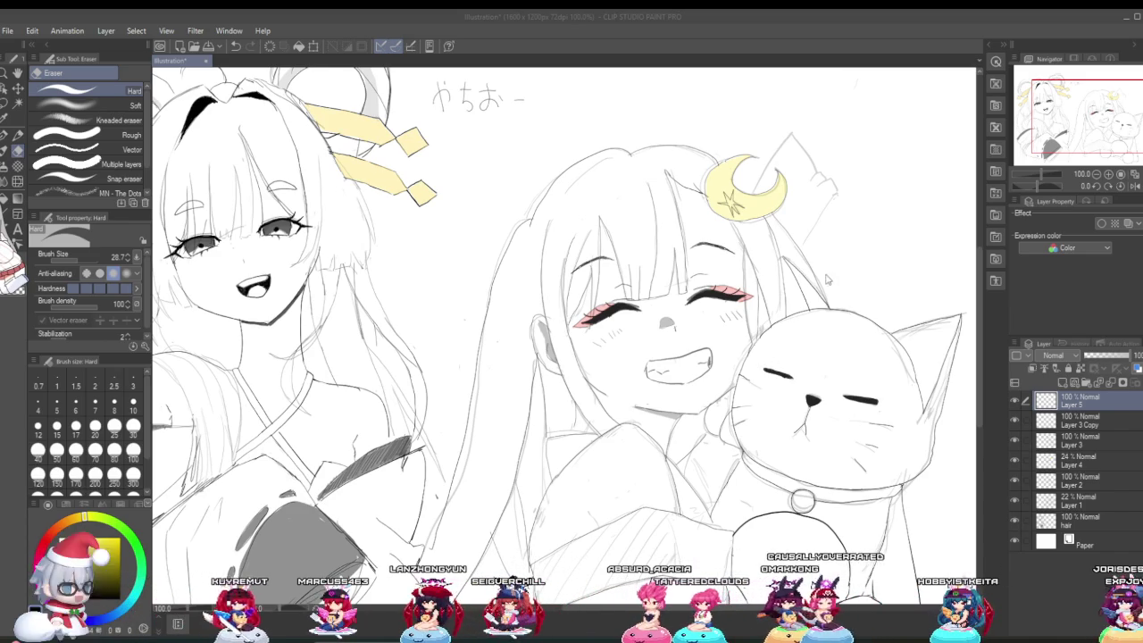
scroll(940, 338, up, 3)
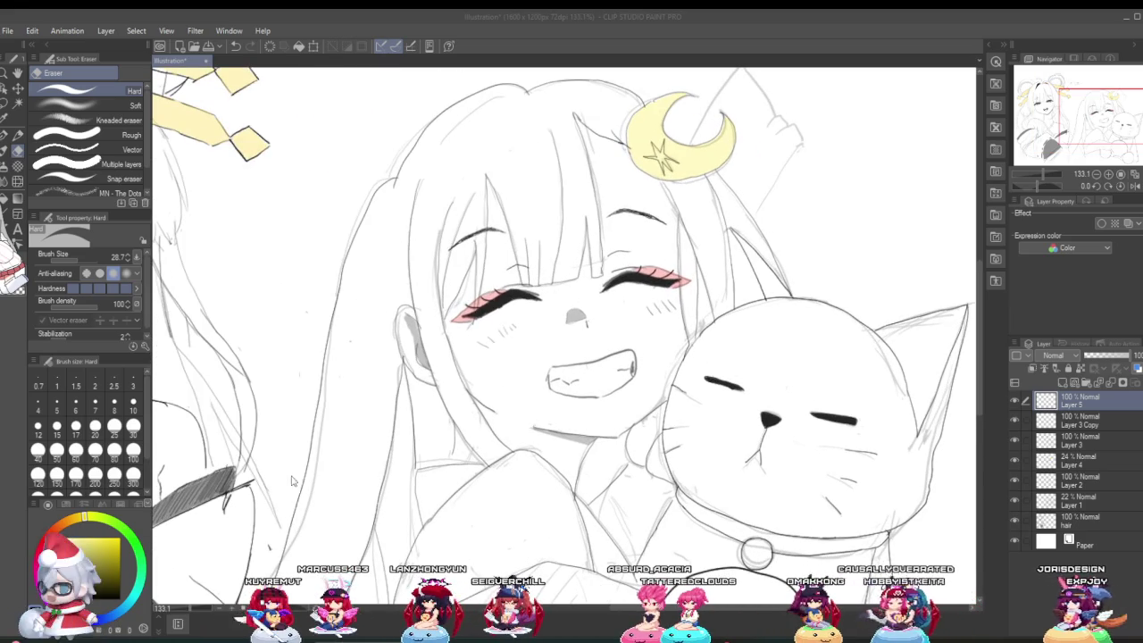
click(5, 135)
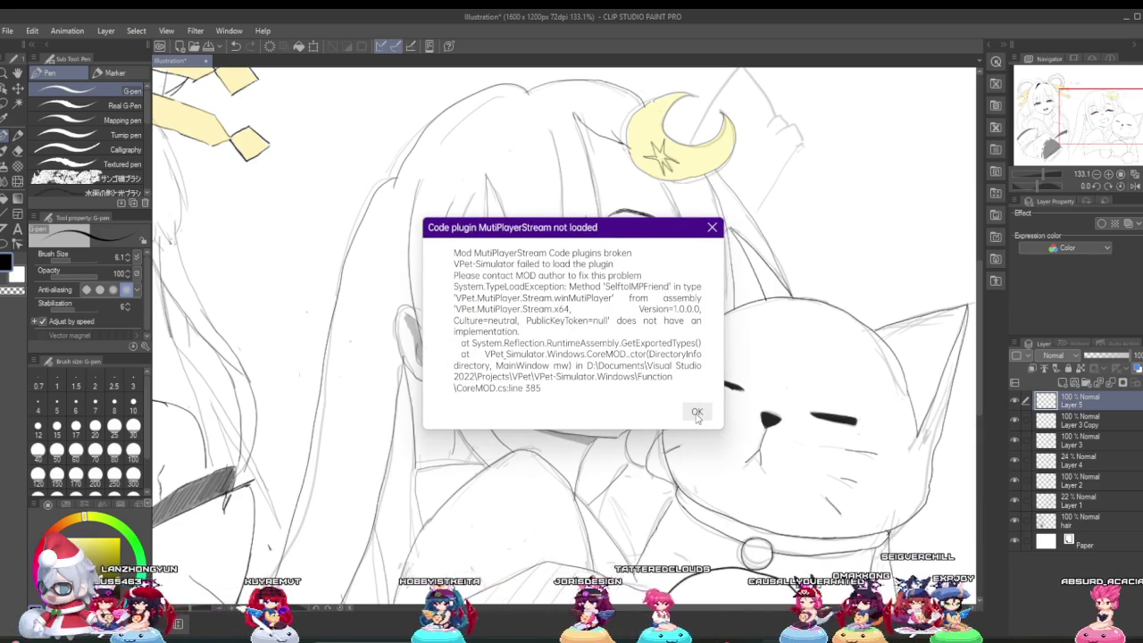
Dismiss the plugin error and ink a line along the base of the cat's ear.
click(697, 414)
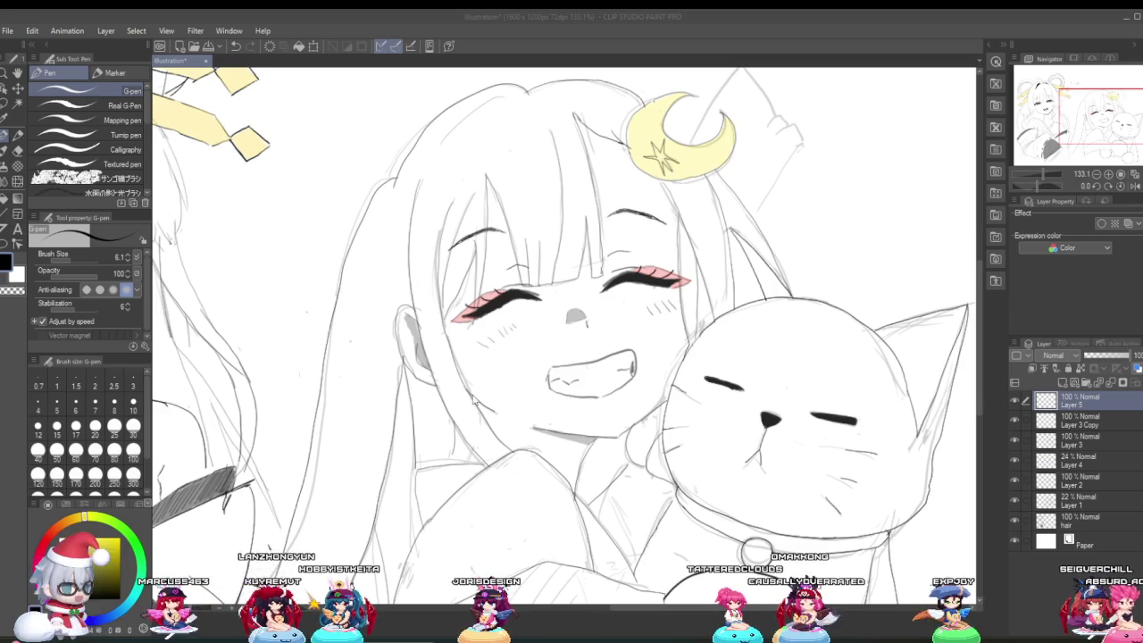
scroll(476, 401, down, 5)
scroll(572, 402, up, 1)
scroll(672, 409, up, 3)
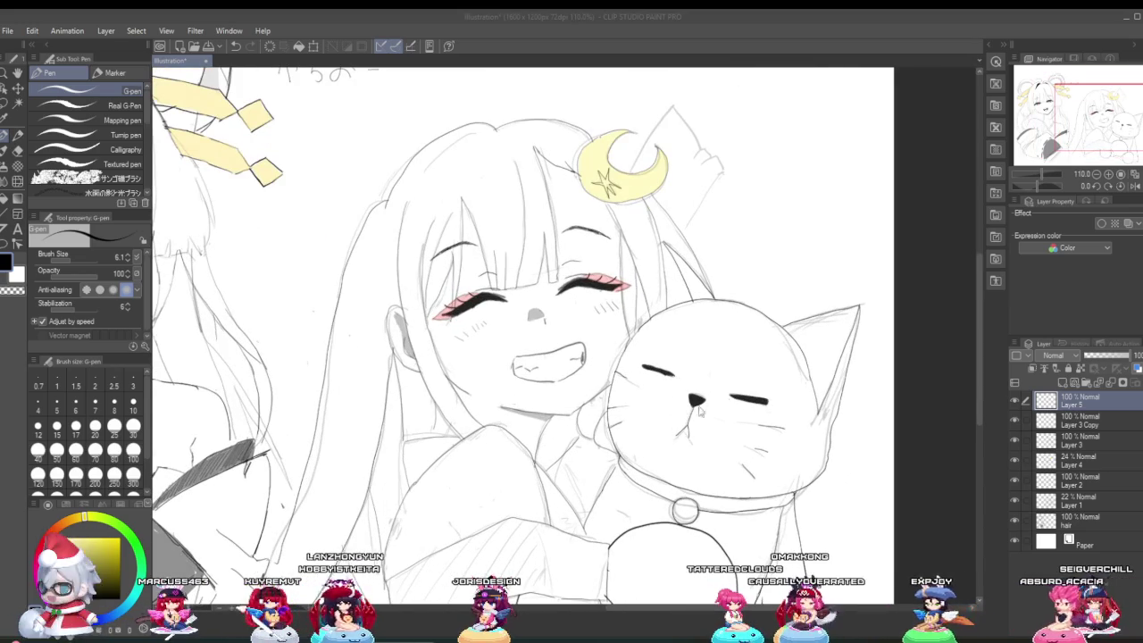
scroll(779, 395, up, 2)
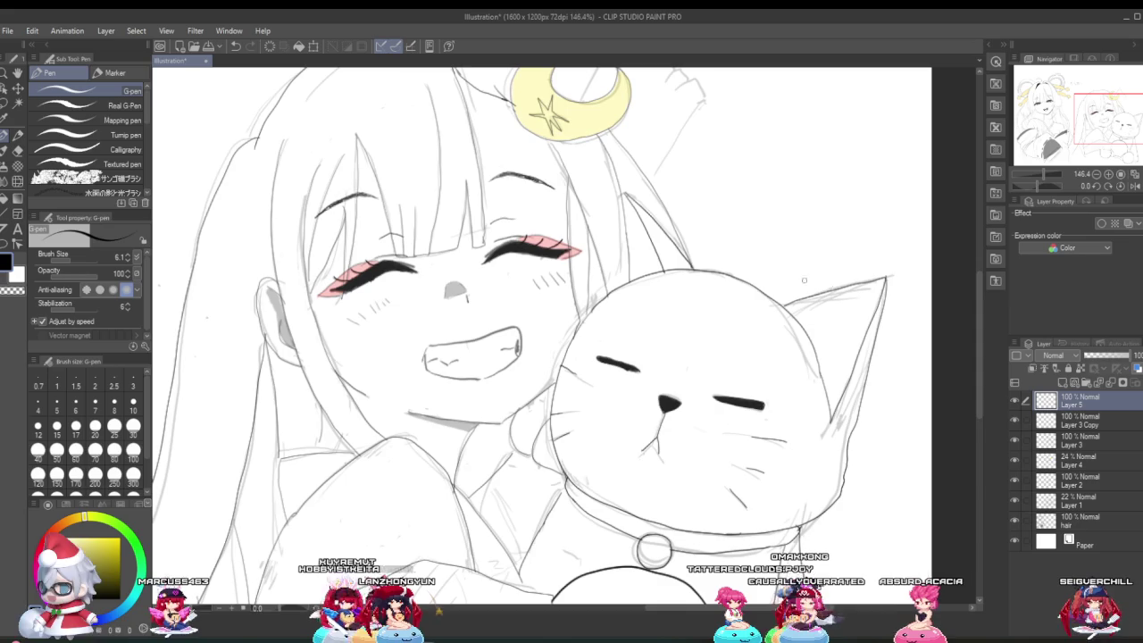
scroll(697, 279, down, 3)
scroll(897, 291, up, 2)
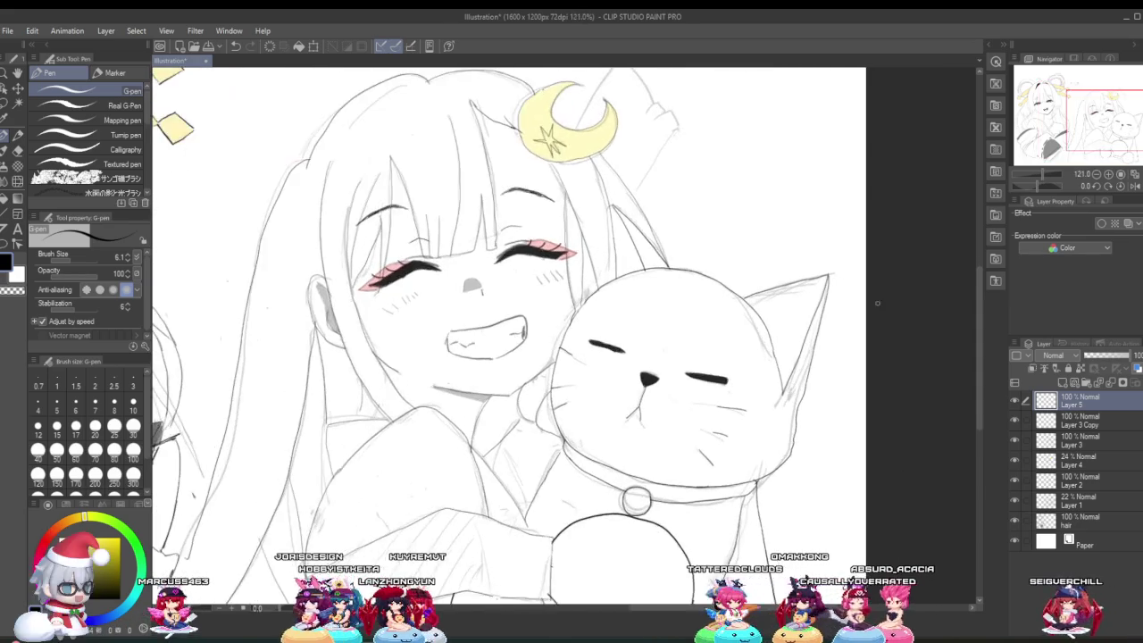
scroll(849, 299, up, 2)
scroll(804, 308, up, 1)
scroll(773, 313, up, 2)
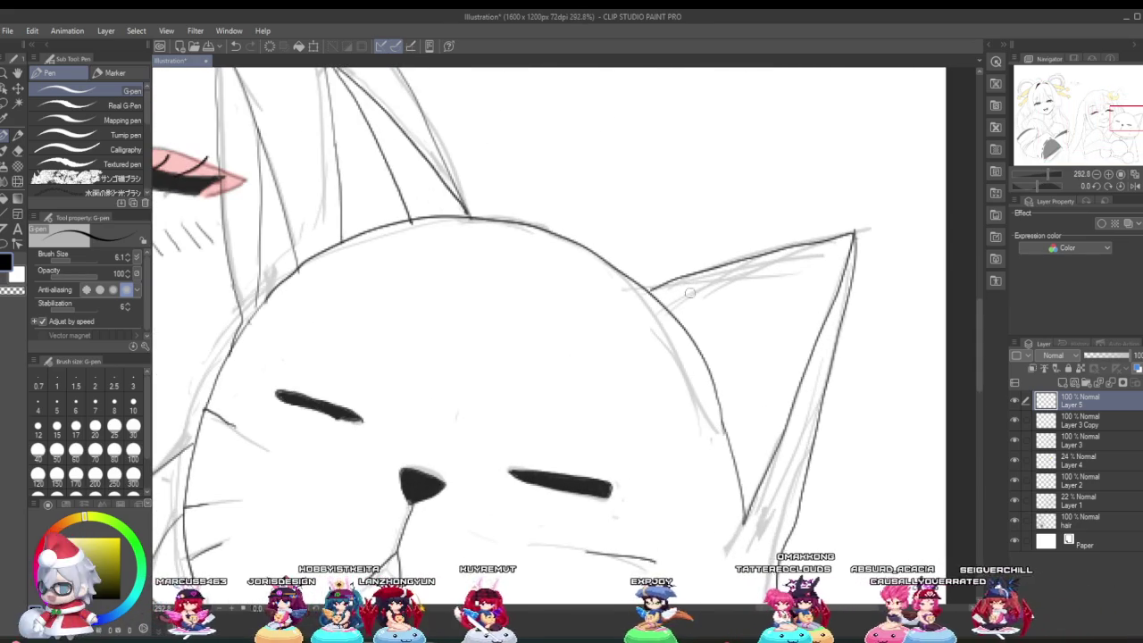
drag(656, 289, 746, 268)
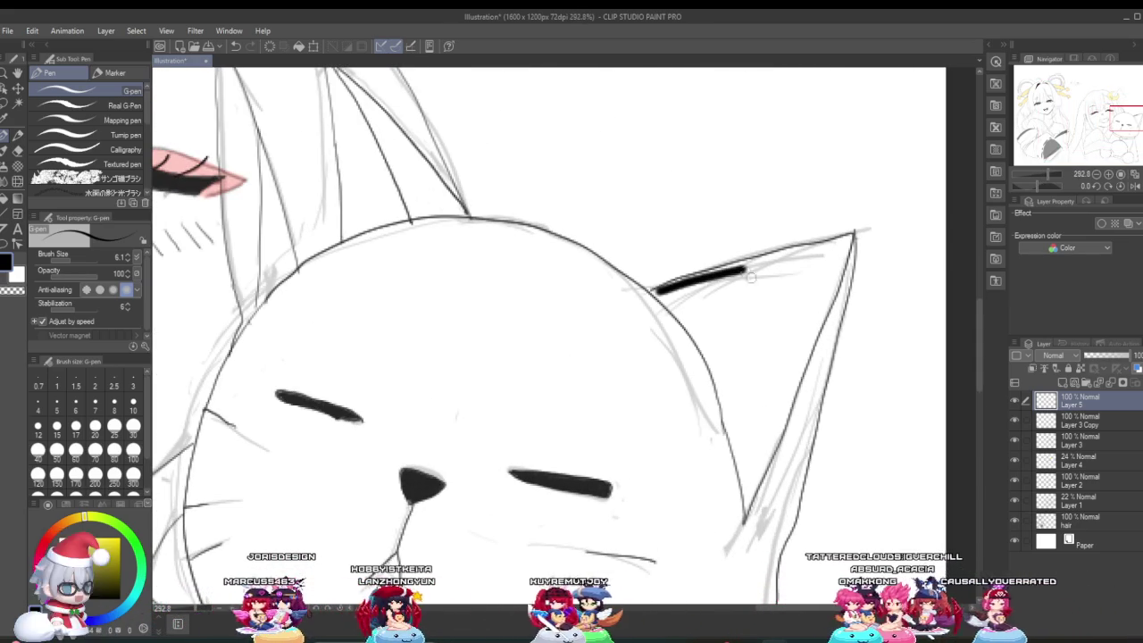
Make Layer 4 the active drawing layer and reframe the cat.
click(1091, 461)
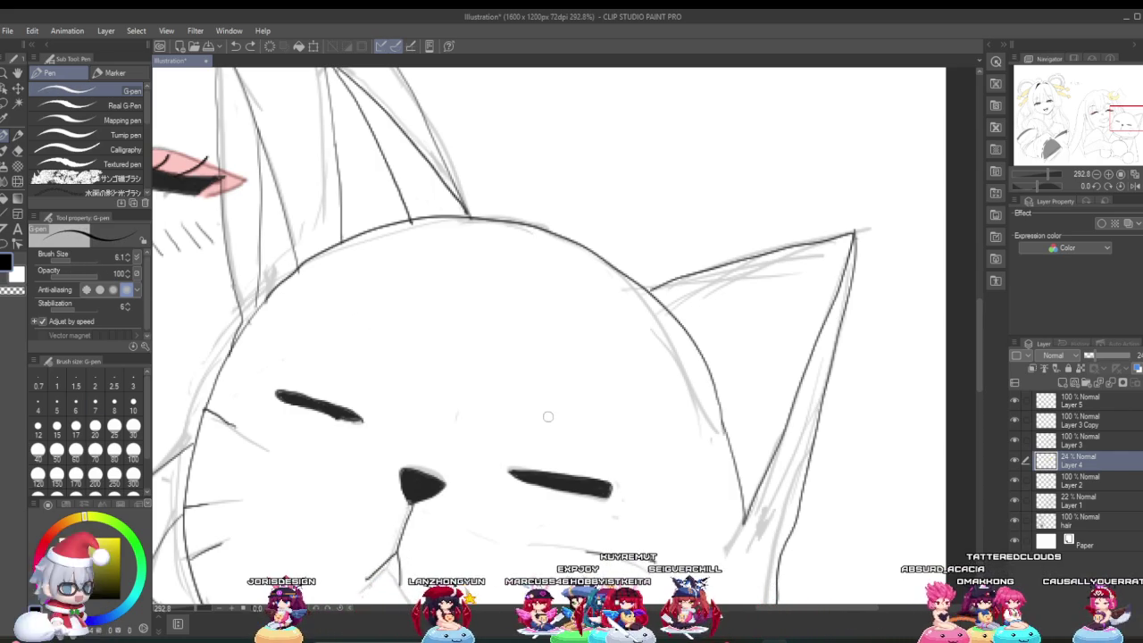
scroll(608, 361, down, 3)
scroll(608, 362, down, 2)
scroll(626, 344, up, 2)
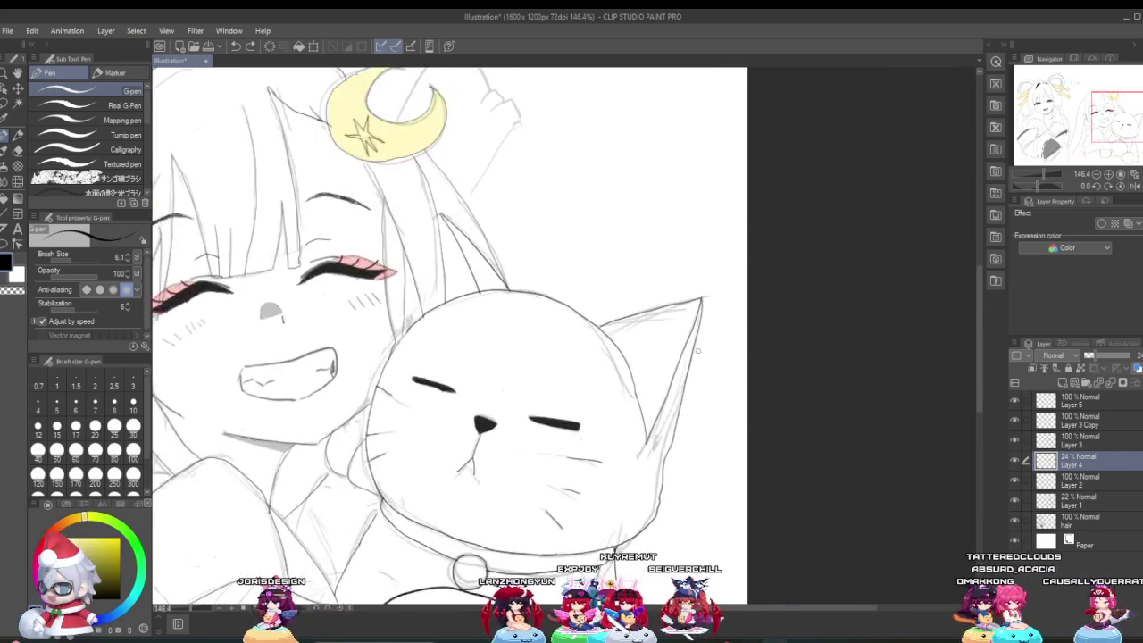
scroll(638, 329, up, 2)
scroll(641, 331, up, 2)
Zoom around the girl and cat, settling on the ear with the pen at 7.0.
scroll(617, 335, down, 5)
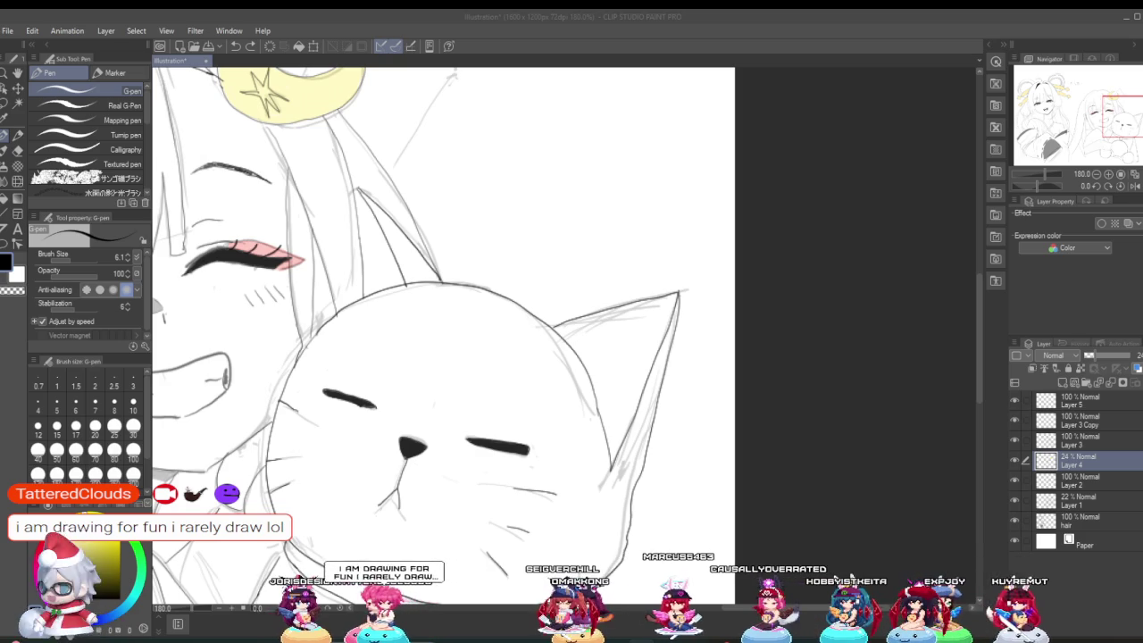
scroll(444, 489, down, 2)
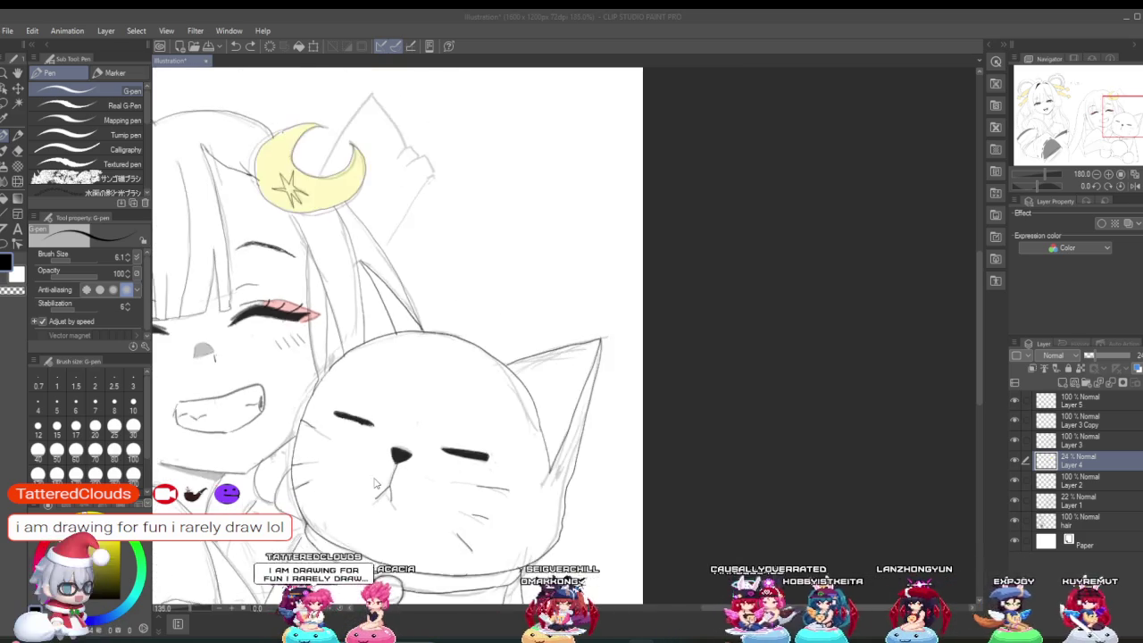
scroll(444, 489, down, 2)
scroll(444, 489, down, 2)
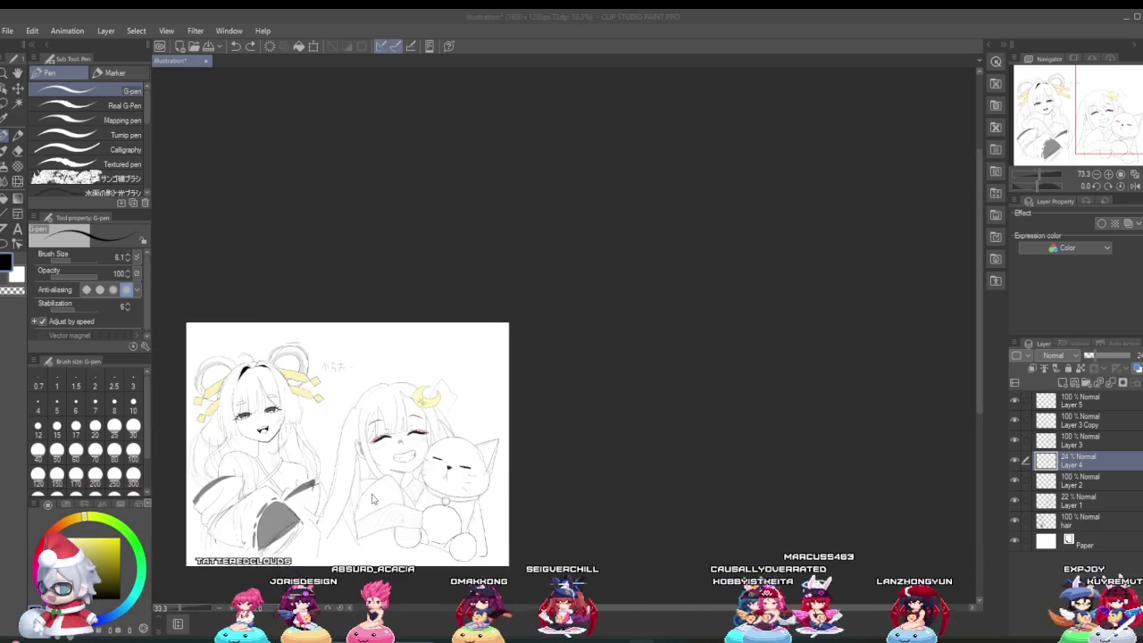
scroll(444, 490, up, 2)
scroll(625, 446, up, 1)
scroll(758, 412, up, 1)
scroll(758, 412, up, 1)
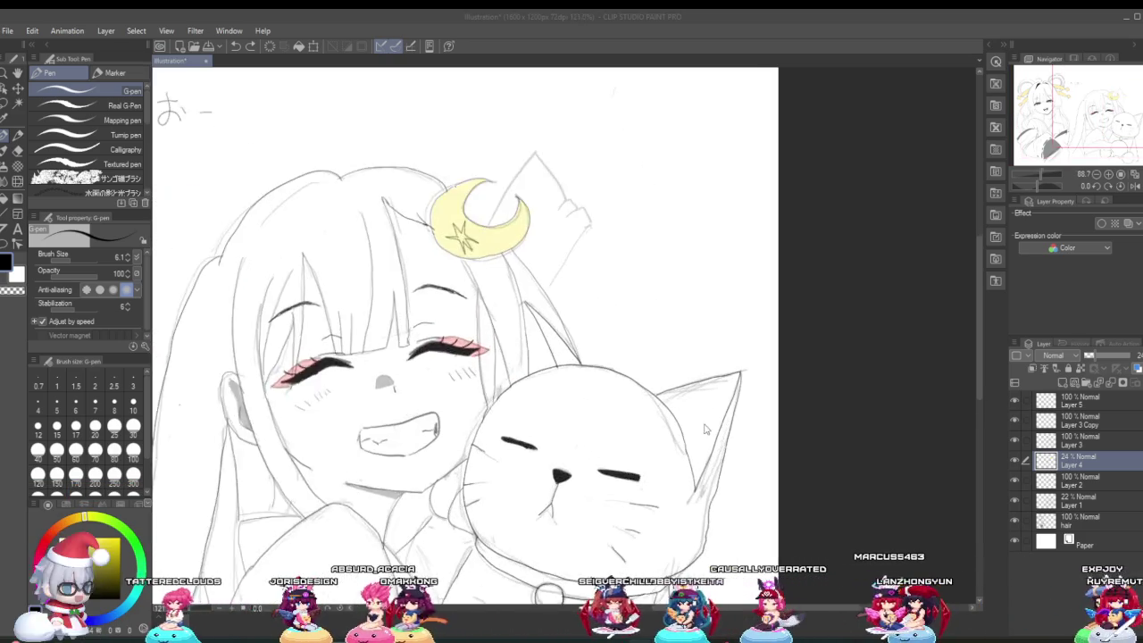
scroll(715, 418, up, 1)
scroll(661, 424, down, 3)
scroll(612, 432, up, 1)
scroll(617, 427, up, 2)
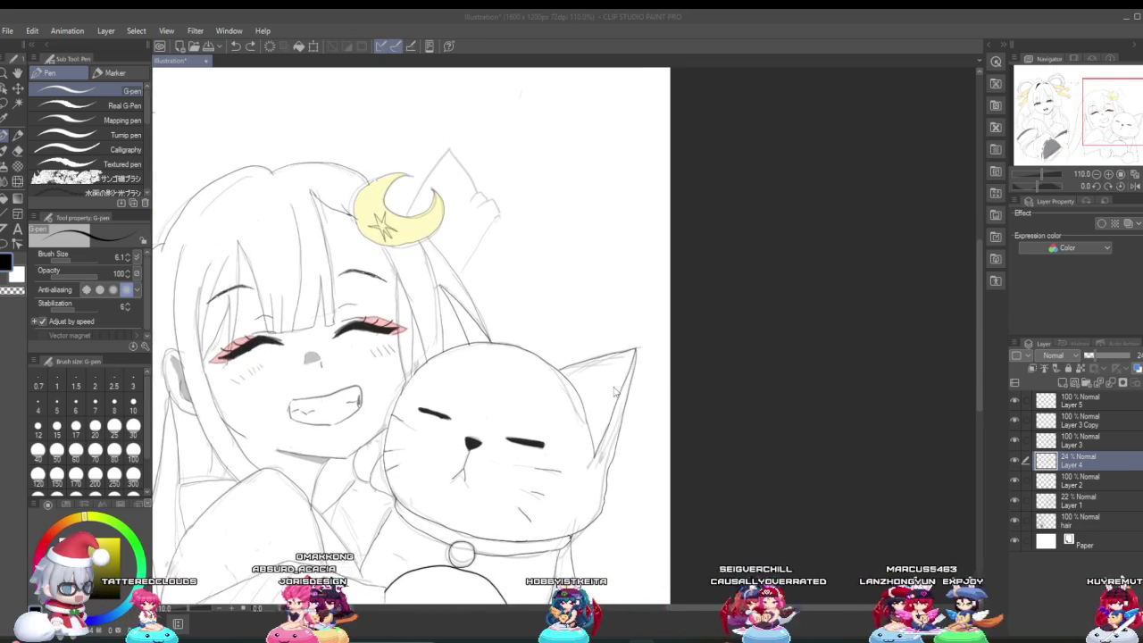
scroll(614, 390, down, 1)
scroll(613, 387, up, 1)
scroll(610, 386, up, 1)
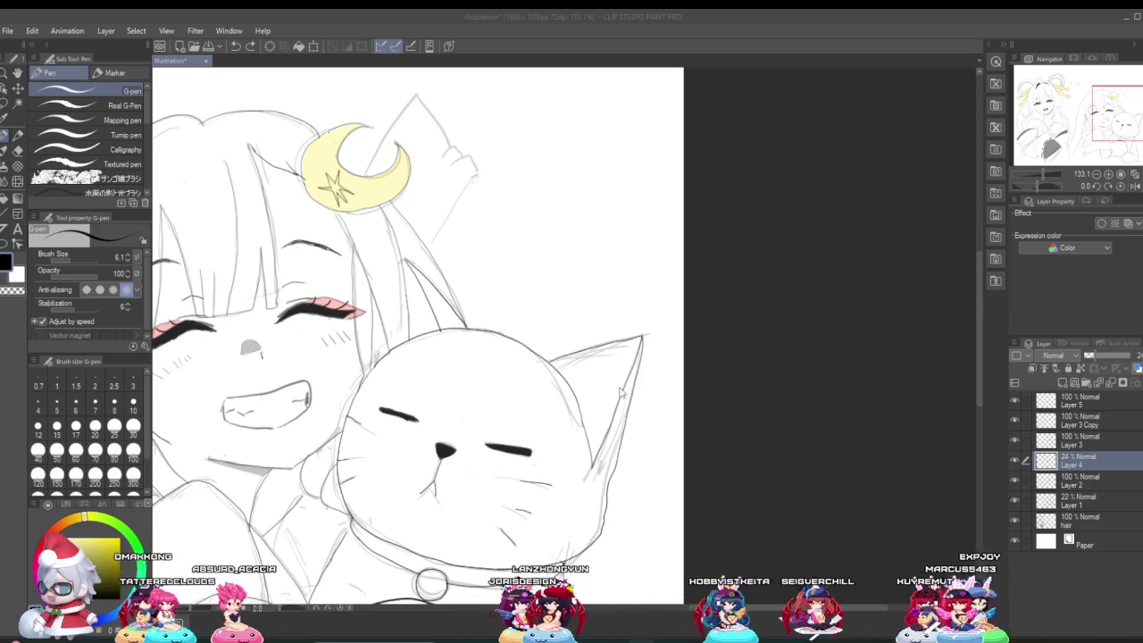
scroll(625, 399, down, 1)
scroll(625, 400, down, 1)
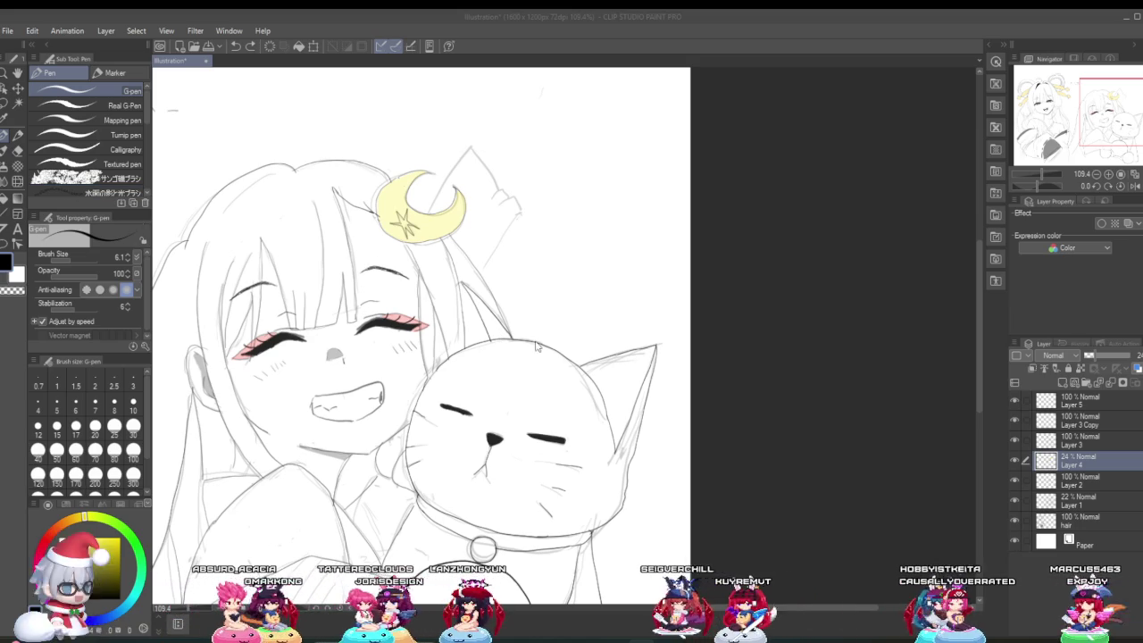
scroll(623, 361, up, 2)
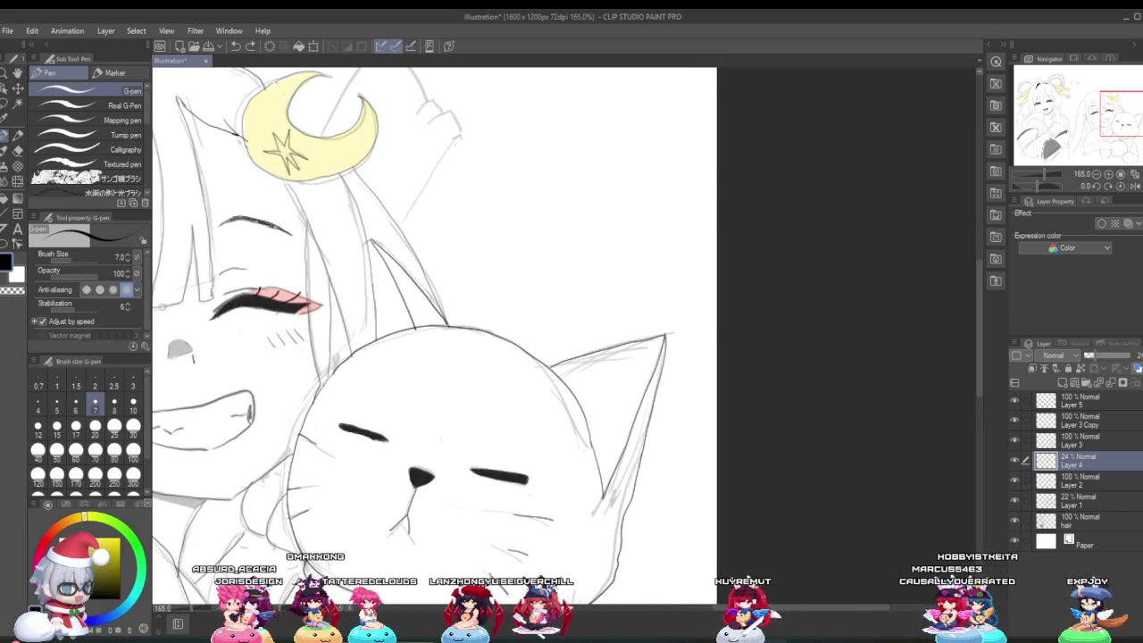
scroll(610, 389, up, 1)
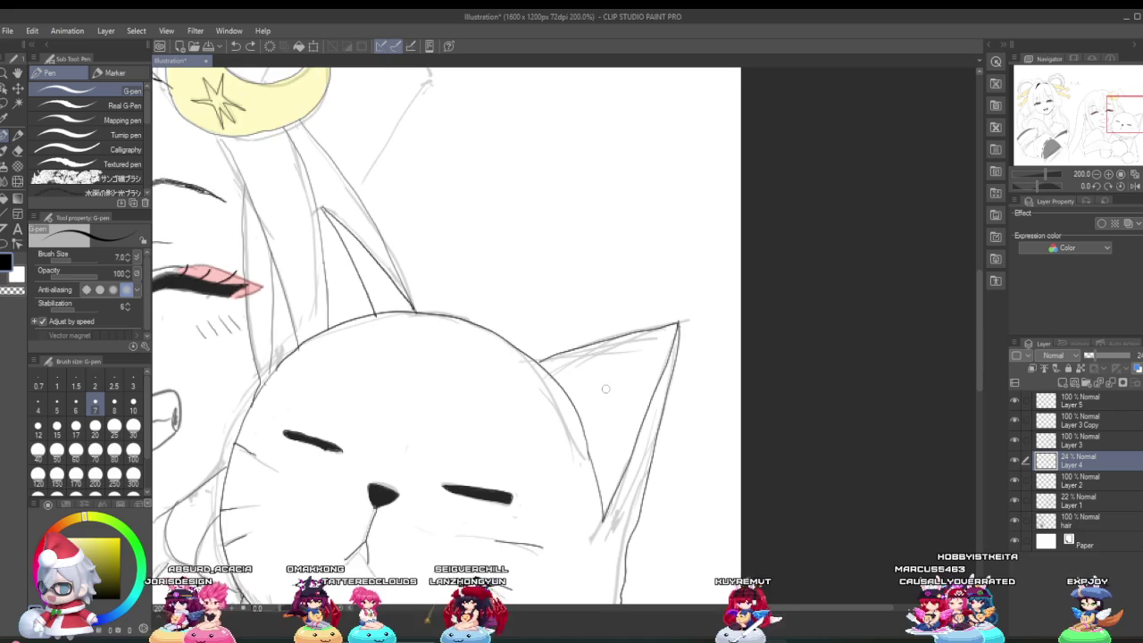
scroll(599, 387, up, 1)
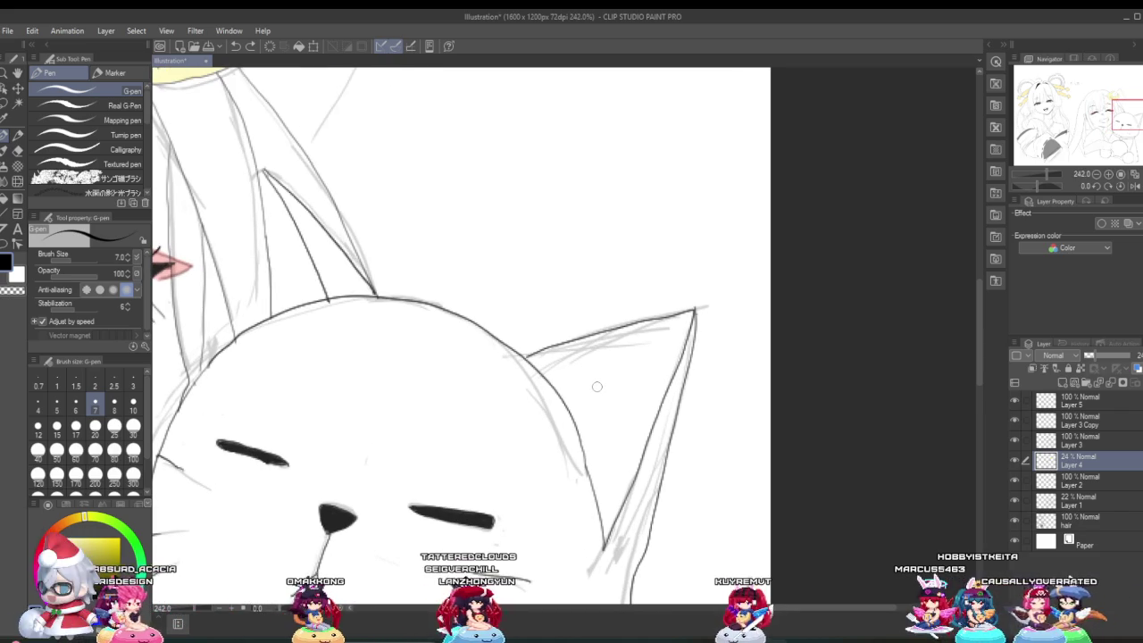
Outline the cat's right ear and head, and shade the ear grey up to its tip.
mouse_move(533, 359)
mouse_down()
mouse_move(690, 315)
mouse_move(620, 508)
mouse_up()
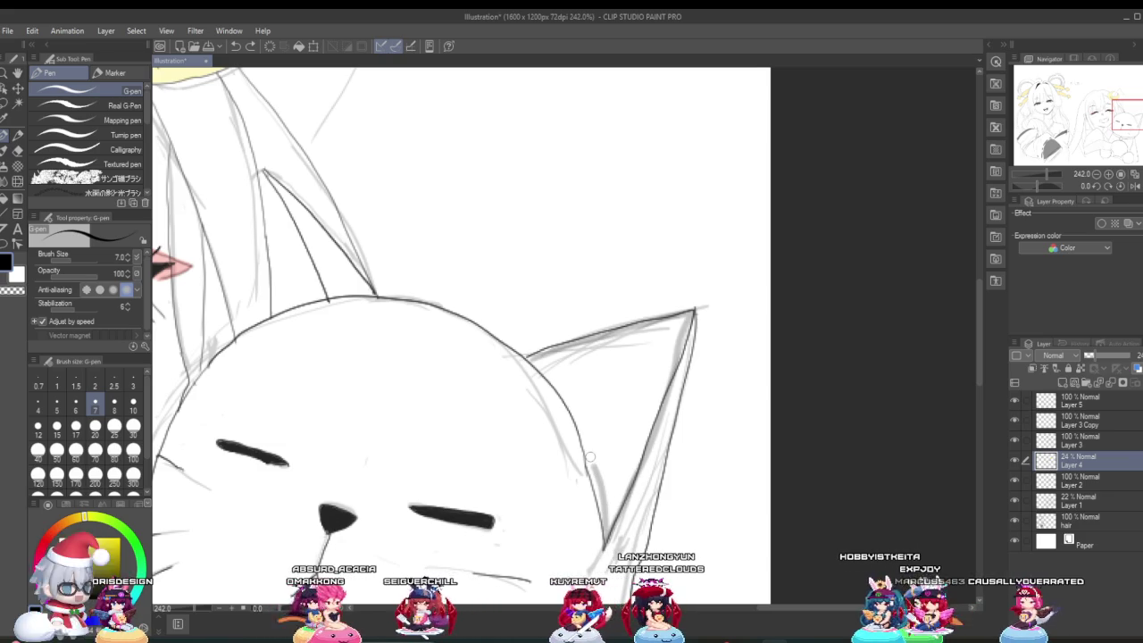
drag(585, 473, 540, 366)
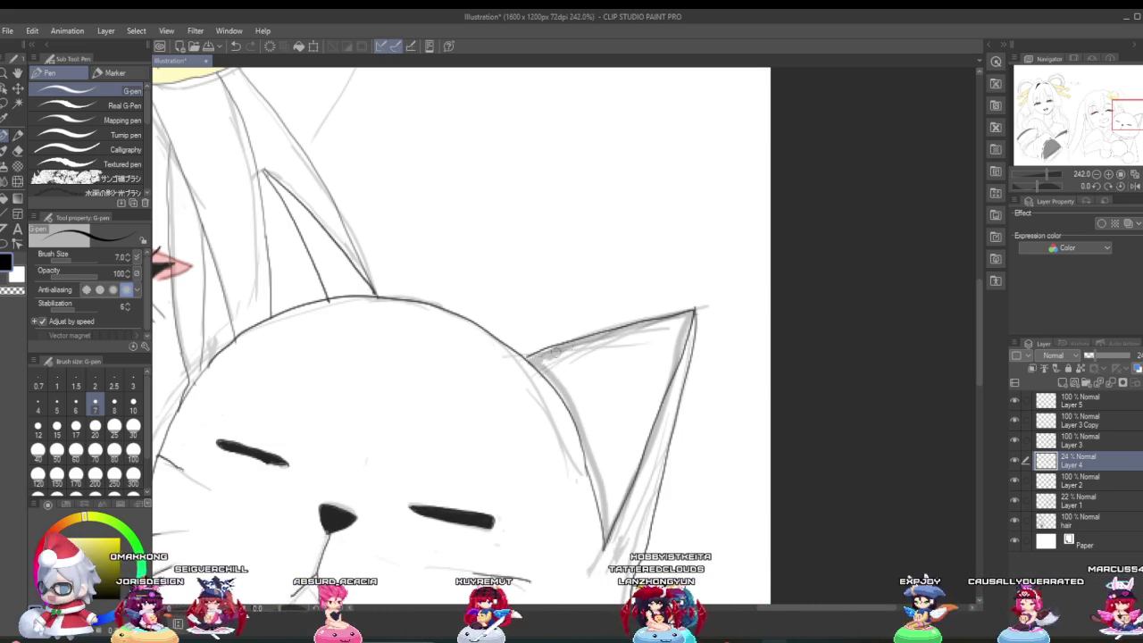
drag(560, 373, 615, 338)
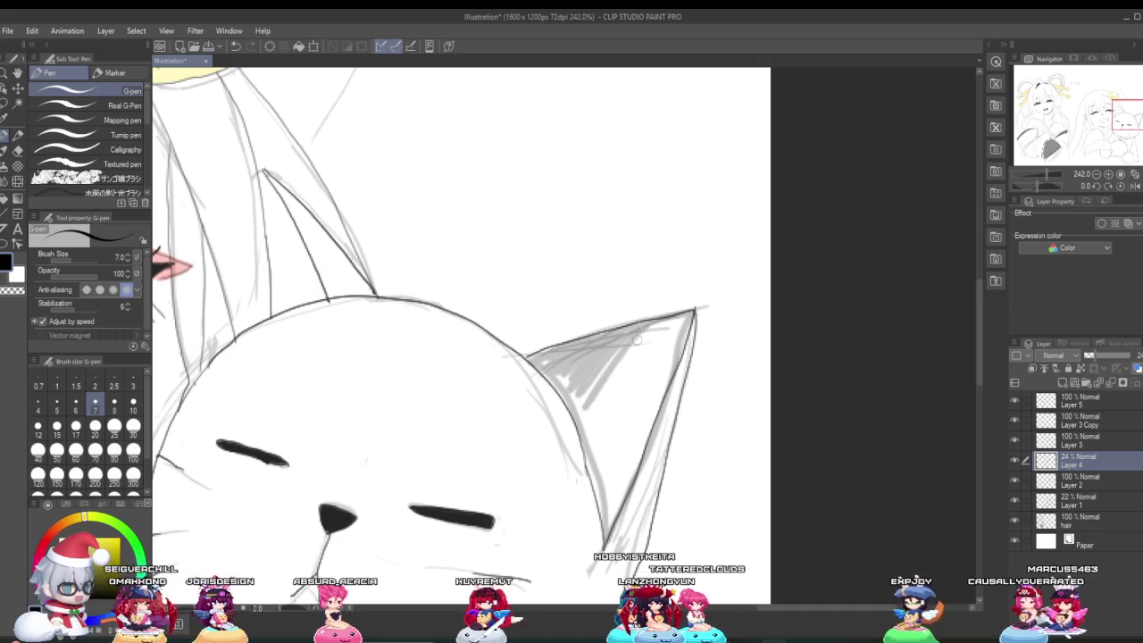
drag(611, 457, 661, 366)
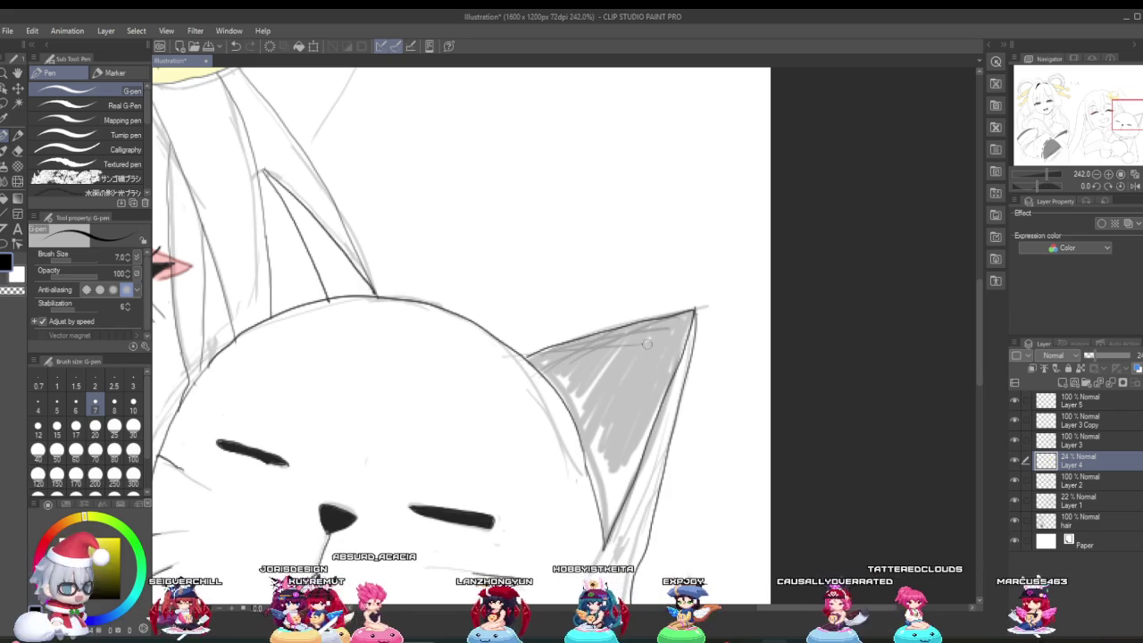
drag(686, 329, 633, 365)
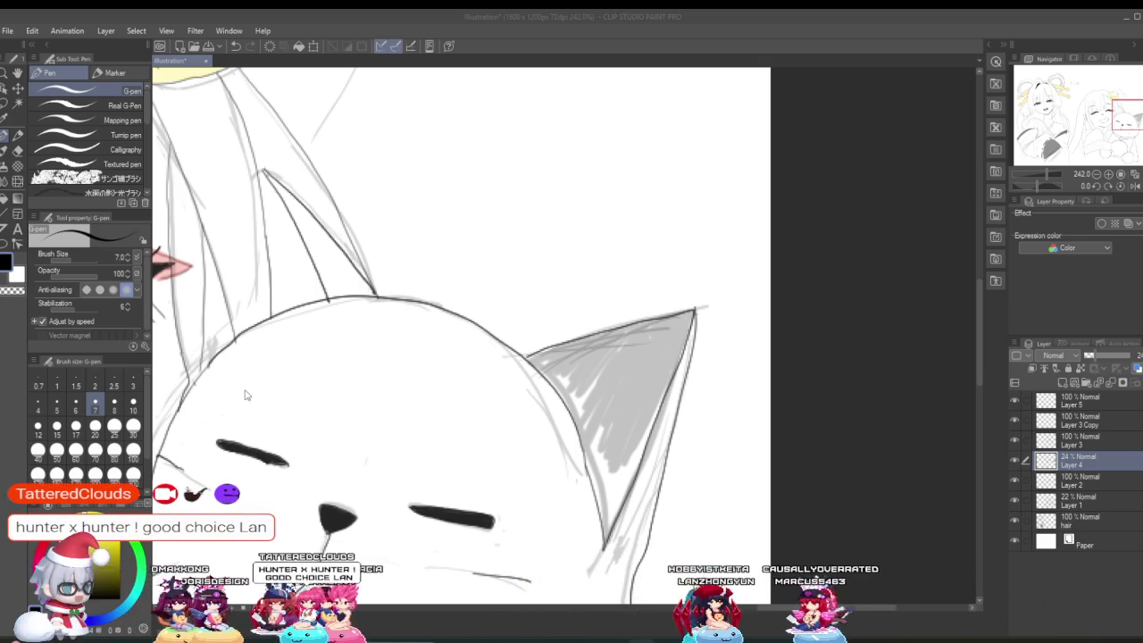
Zoom in on the cat's ear and refocus the canvas to smooth the grey shading.
scroll(385, 502, down, 1)
scroll(447, 509, down, 3)
scroll(509, 519, up, 2)
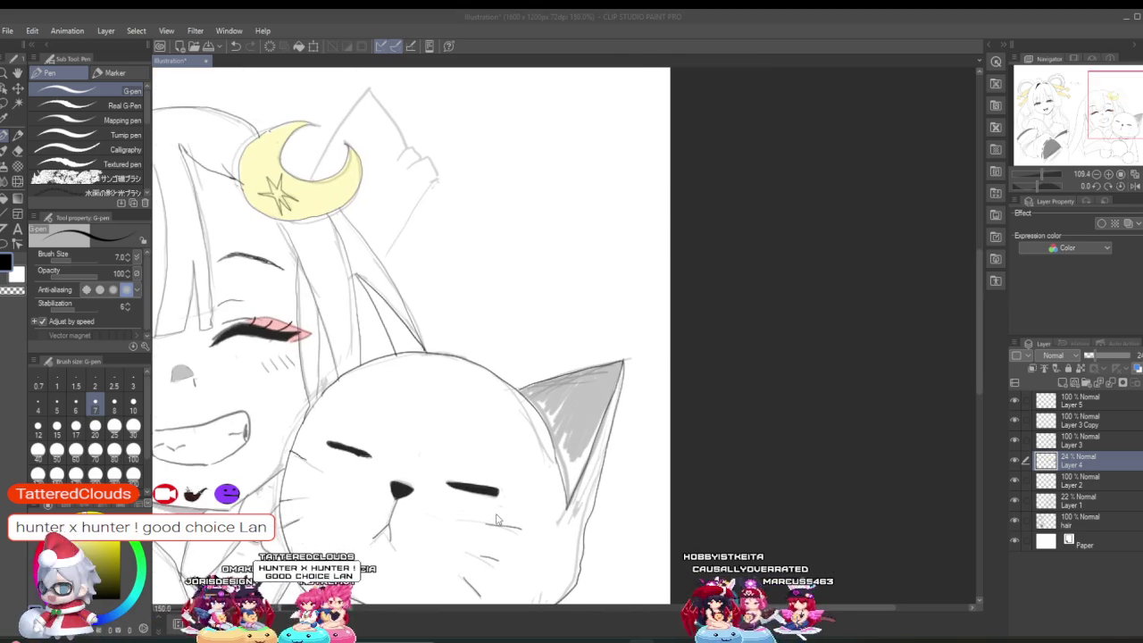
scroll(514, 513, down, 1)
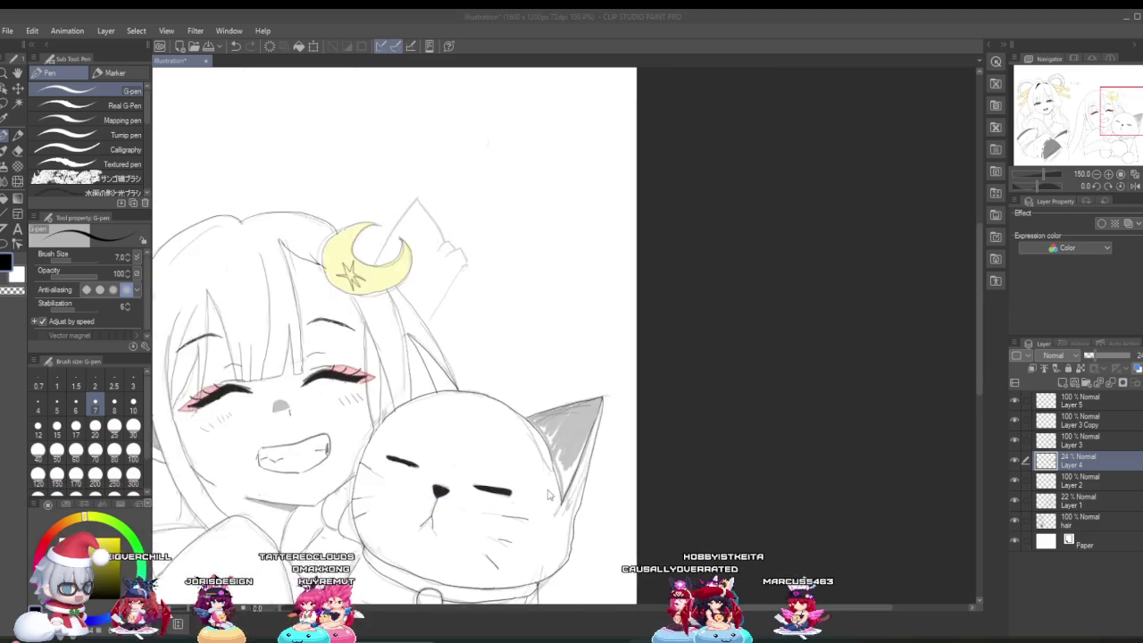
scroll(536, 500, down, 2)
scroll(550, 487, up, 1)
scroll(563, 478, up, 2)
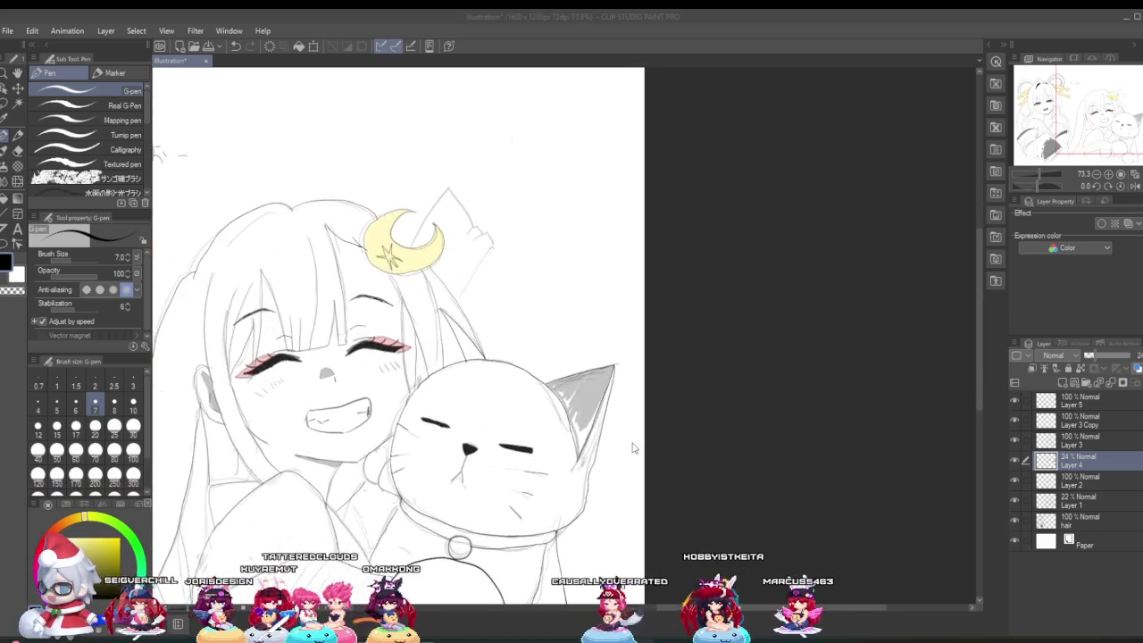
scroll(581, 469, up, 2)
scroll(590, 461, up, 2)
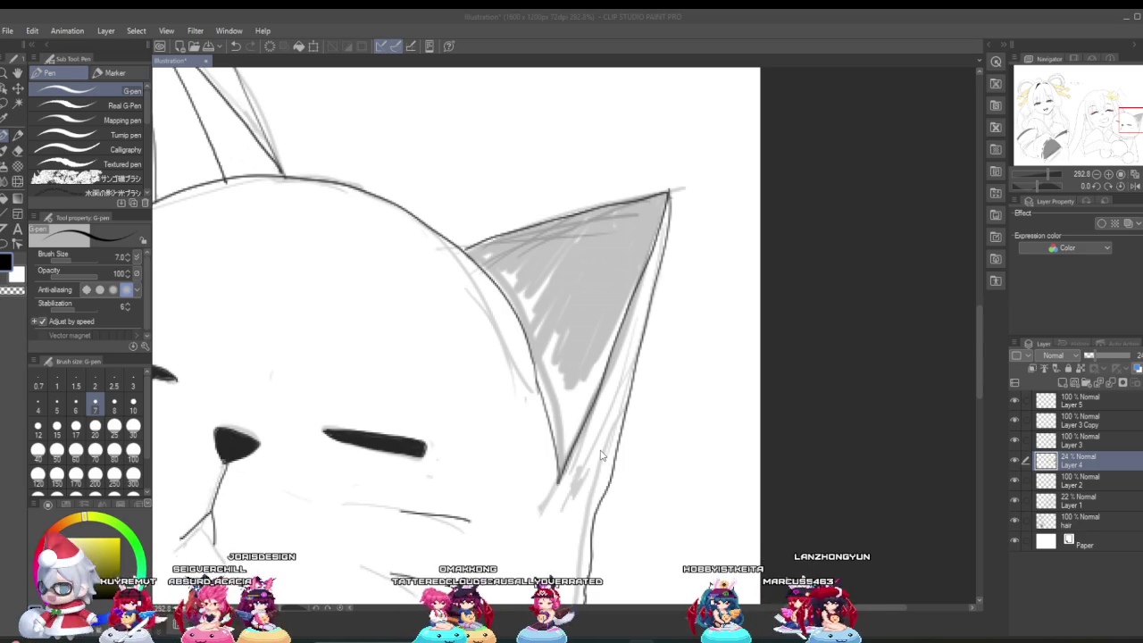
click(539, 299)
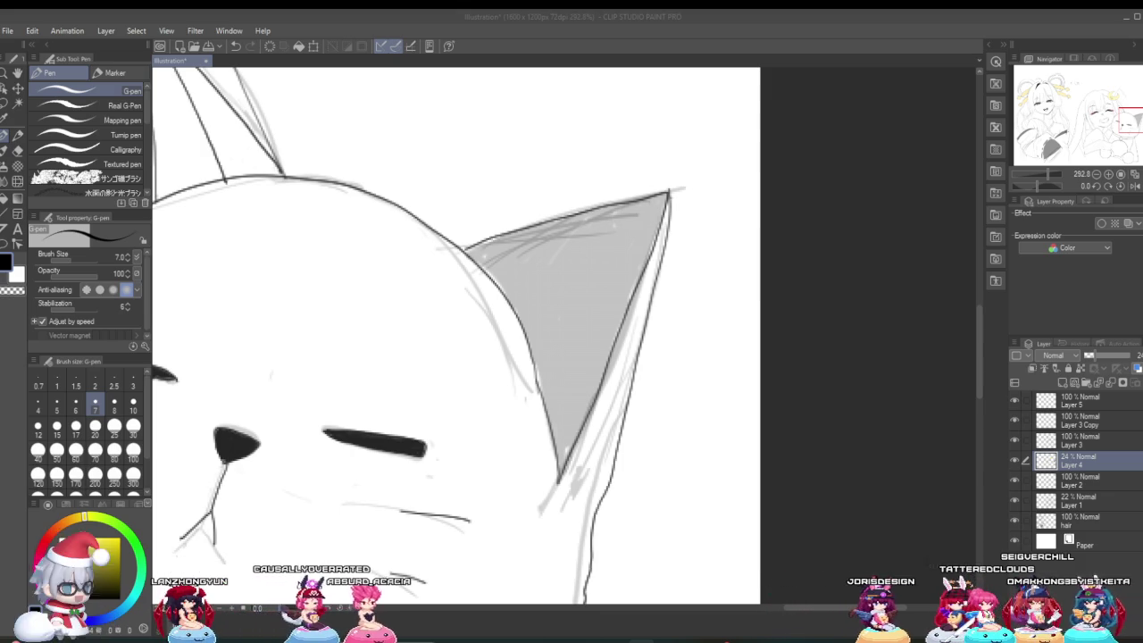
Zoom out to view the whole illustration.
scroll(342, 487, down, 2)
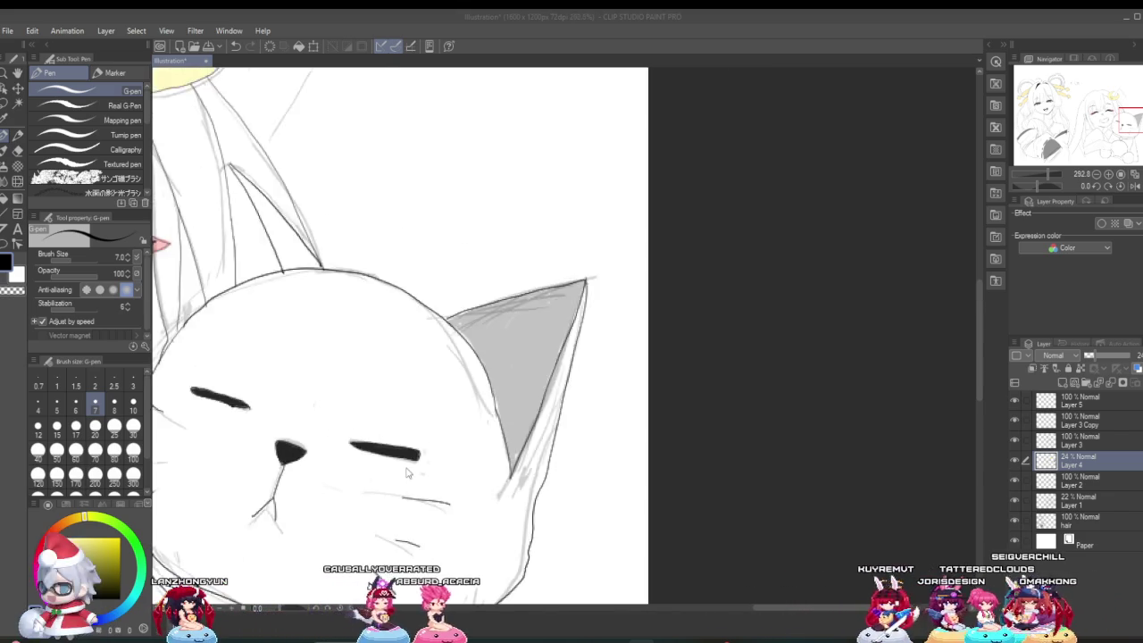
scroll(375, 477, down, 2)
scroll(429, 465, down, 2)
scroll(481, 447, down, 2)
Zoom in and shade the diagonal hair strand and the wedge between strands grey.
scroll(490, 446, down, 1)
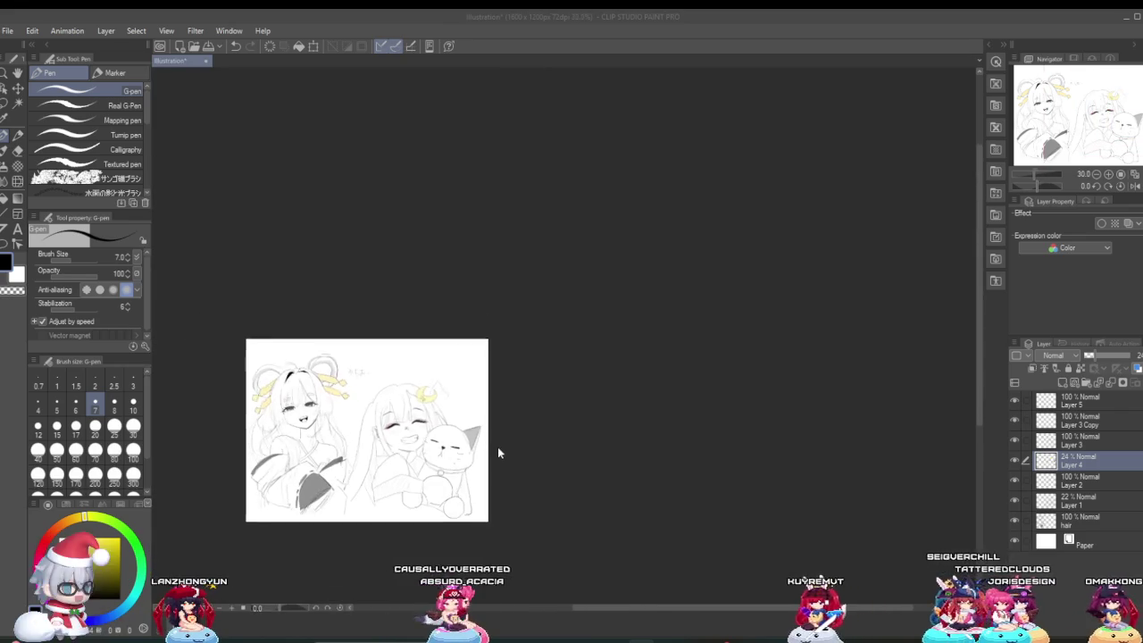
scroll(478, 449, up, 1)
scroll(446, 451, up, 2)
scroll(412, 453, up, 1)
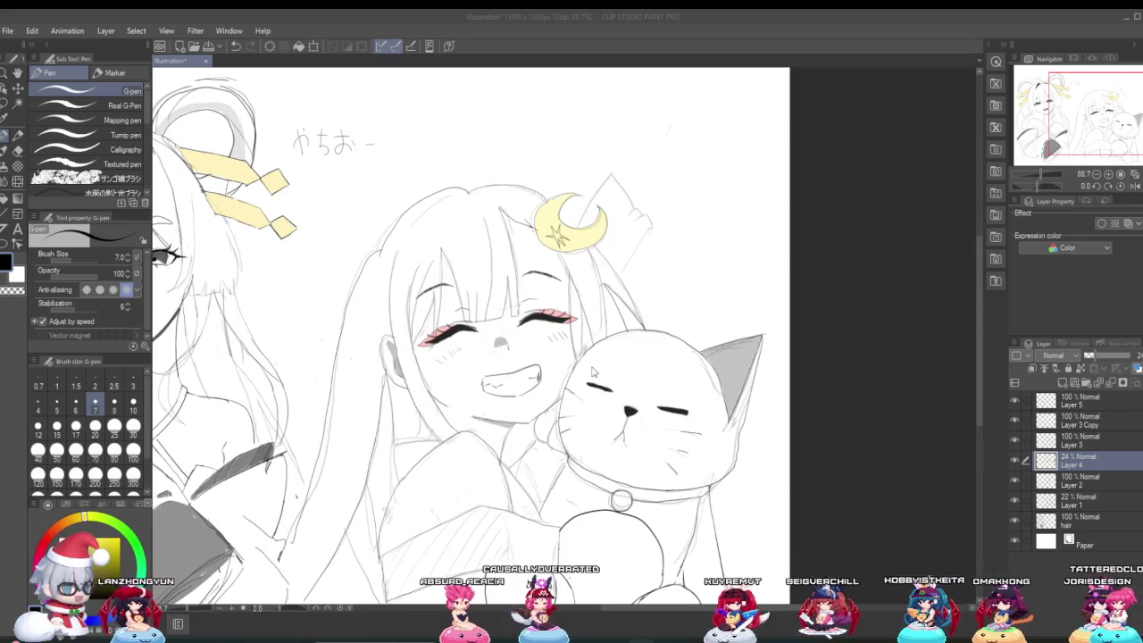
scroll(655, 295, up, 2)
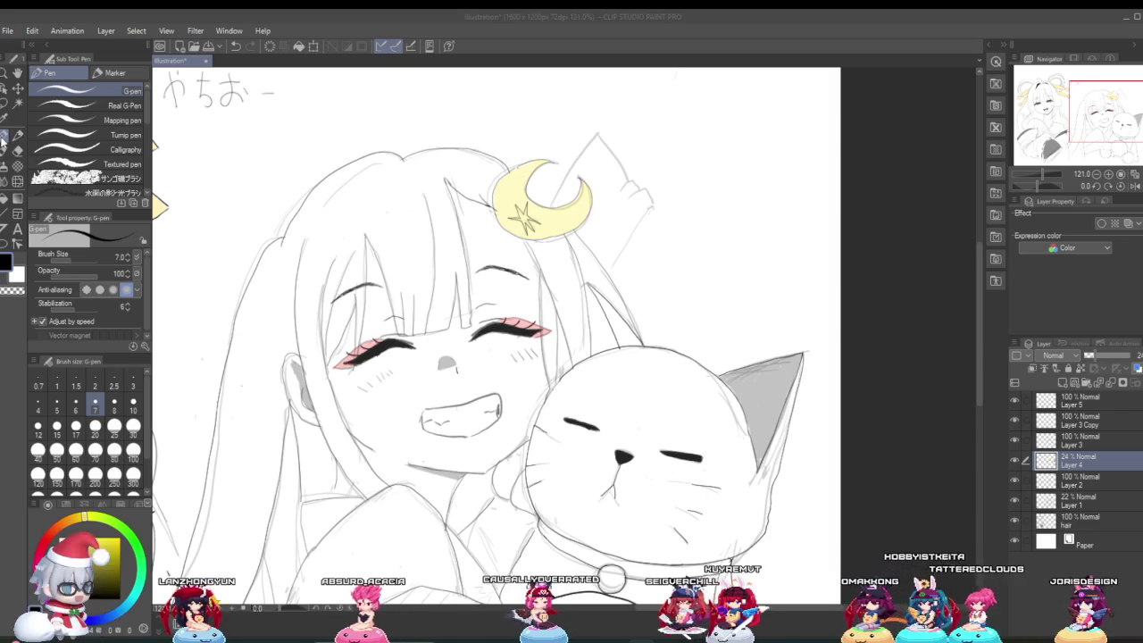
scroll(588, 234, up, 1)
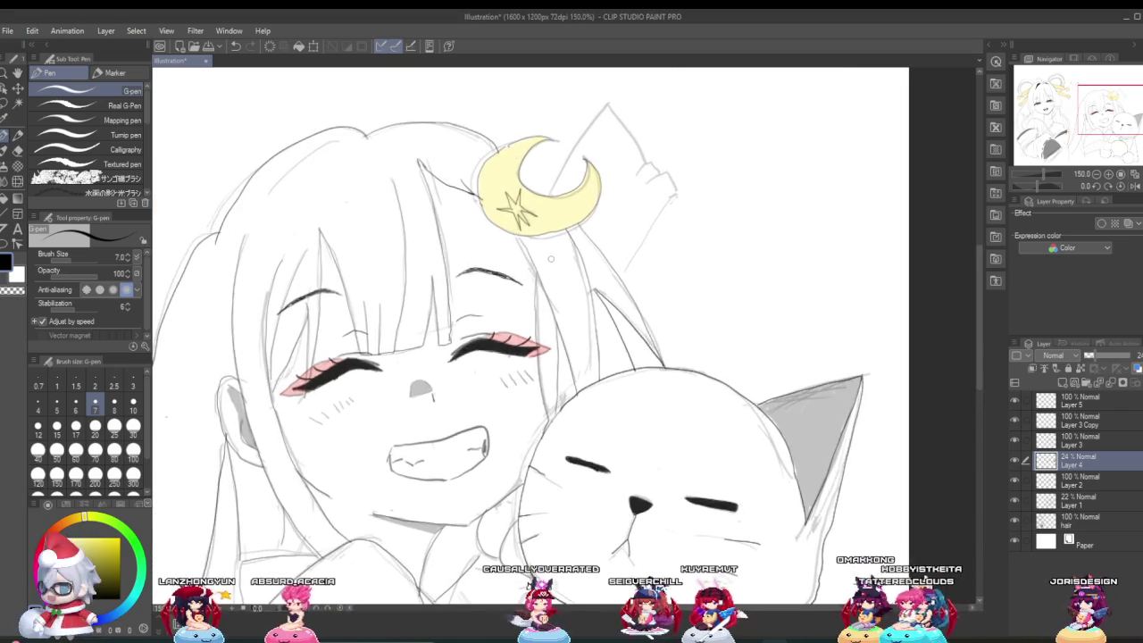
scroll(559, 258, up, 2)
scroll(602, 268, up, 1)
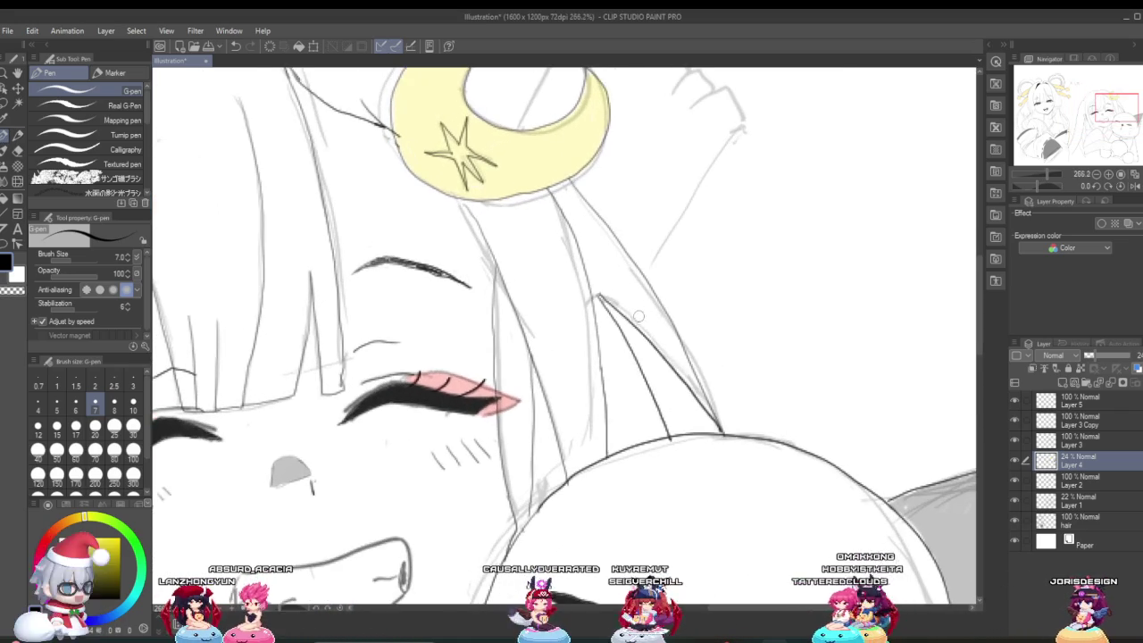
scroll(618, 348, up, 1)
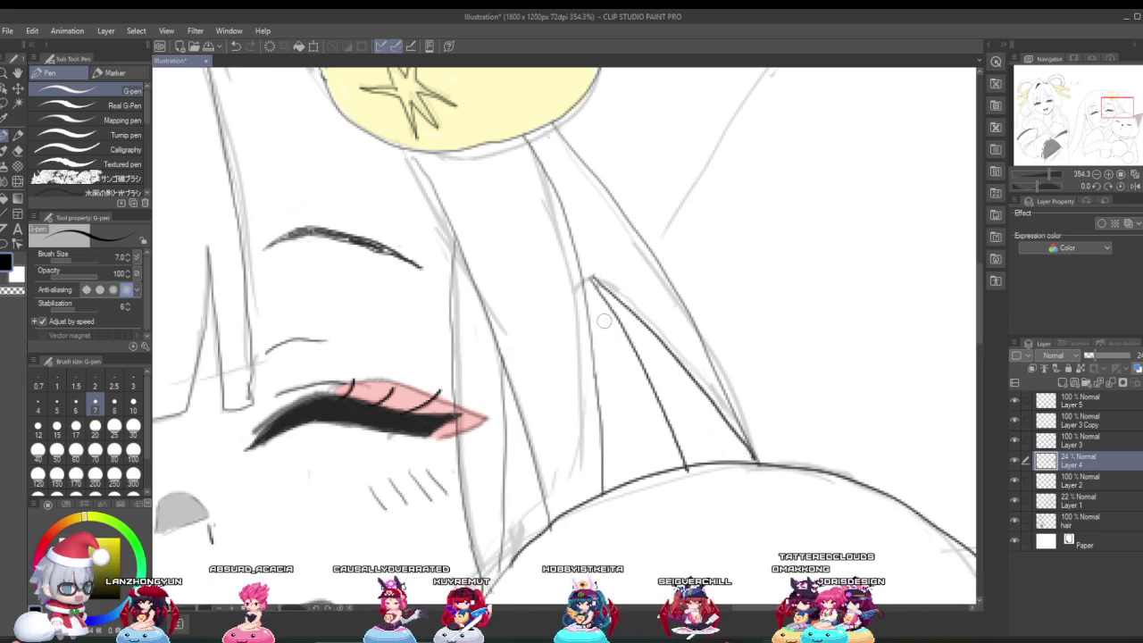
drag(619, 352, 670, 460)
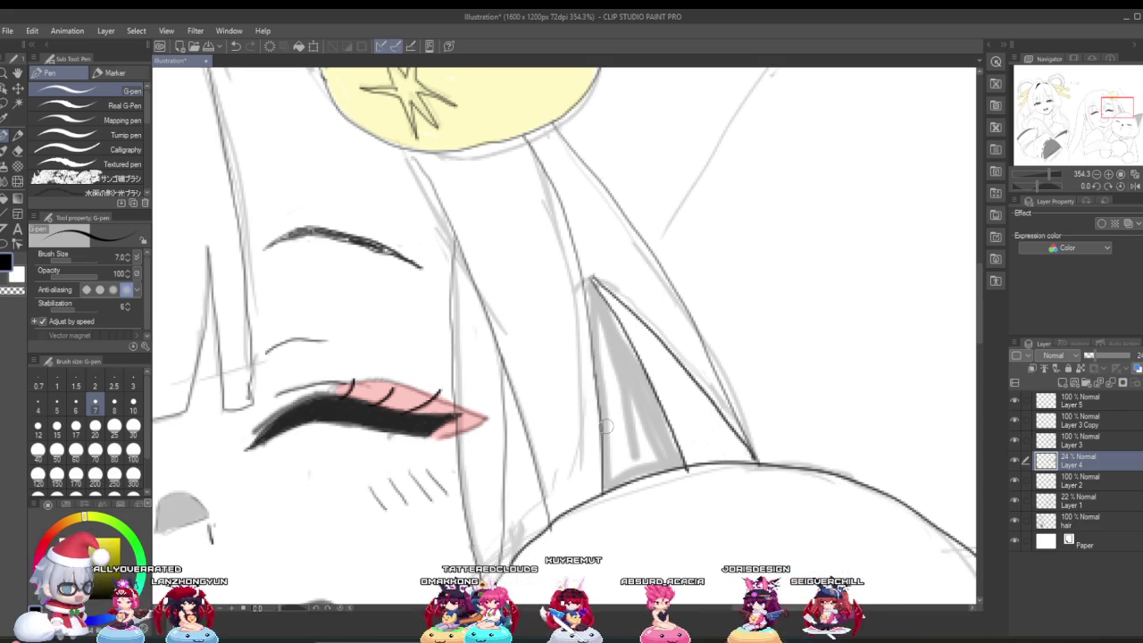
drag(598, 304, 616, 447)
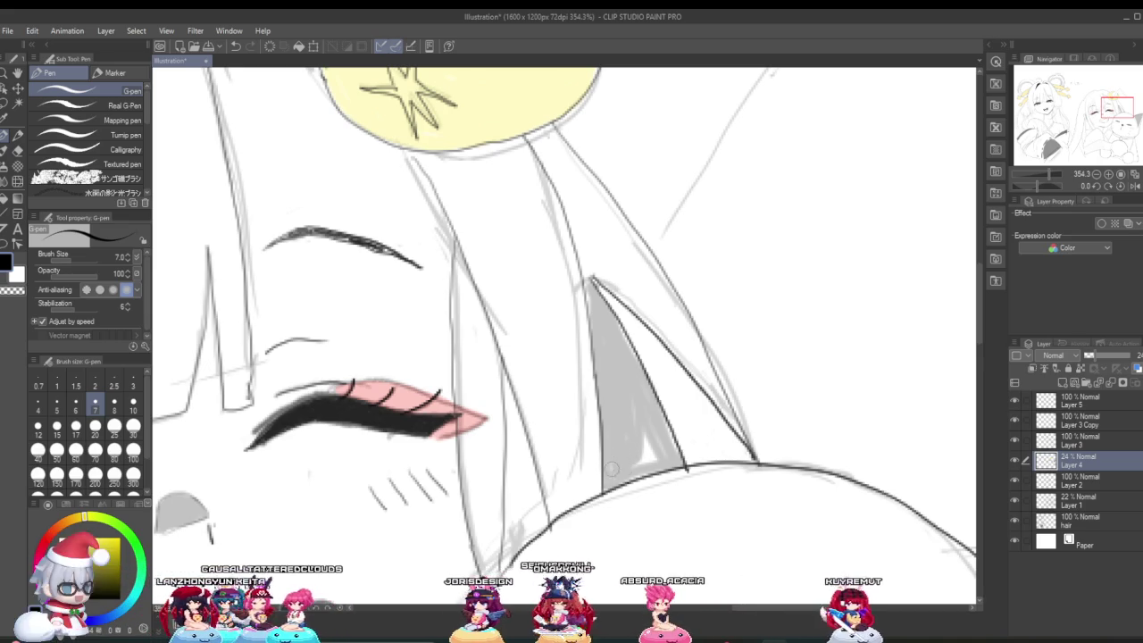
drag(620, 470, 645, 463)
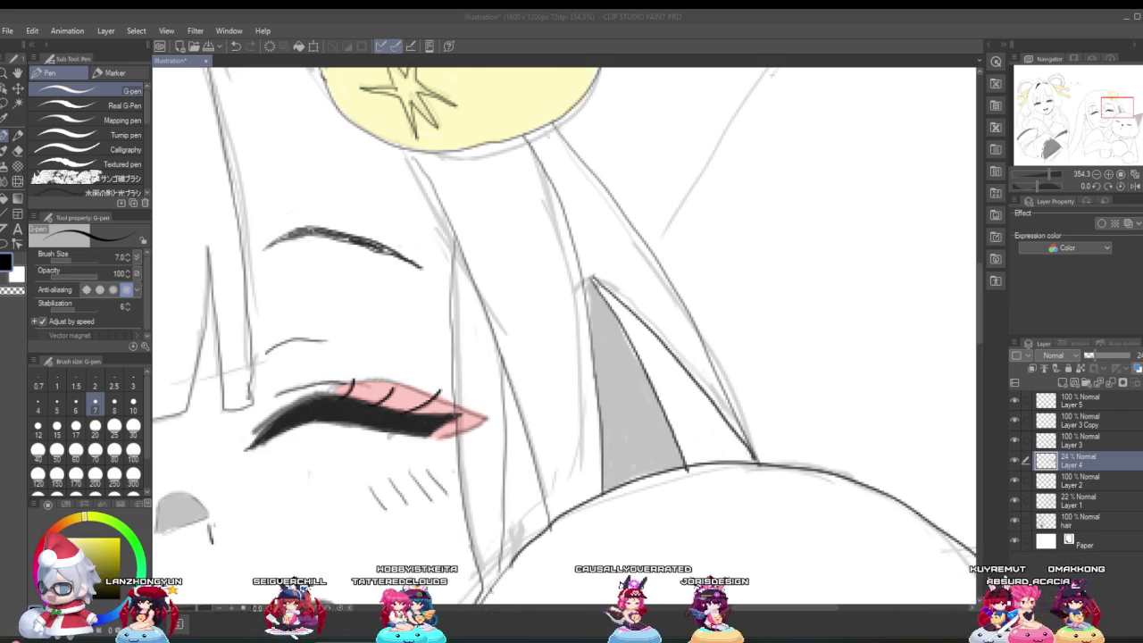
Scroll out and back in to survey the cat's collar area.
scroll(483, 348, down, 3)
scroll(456, 362, down, 2)
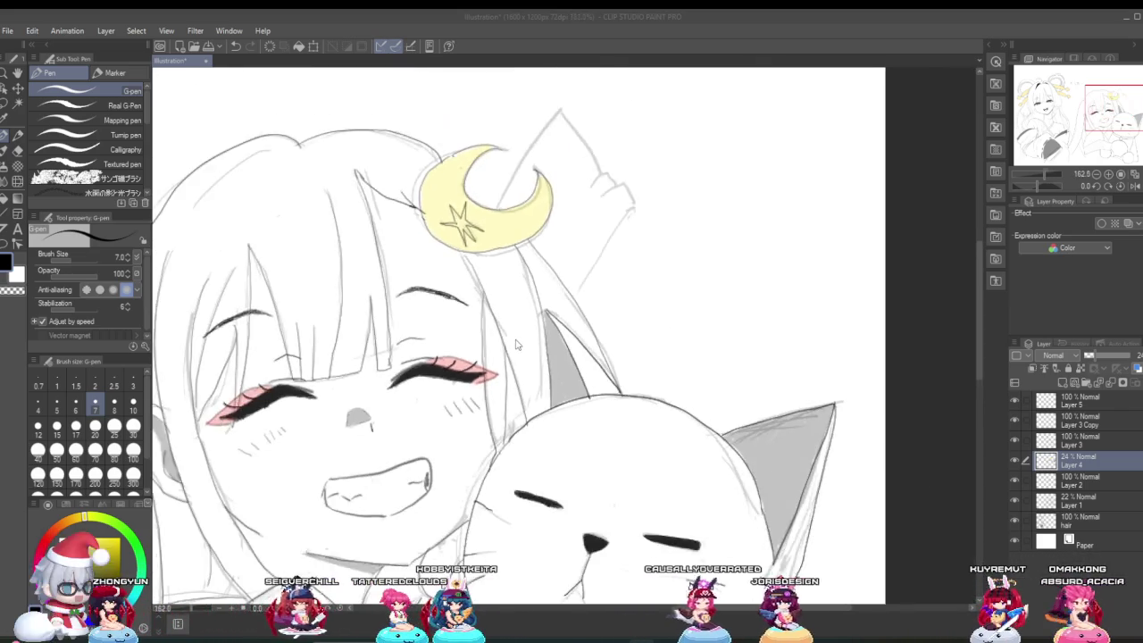
scroll(429, 376, down, 2)
scroll(409, 388, up, 1)
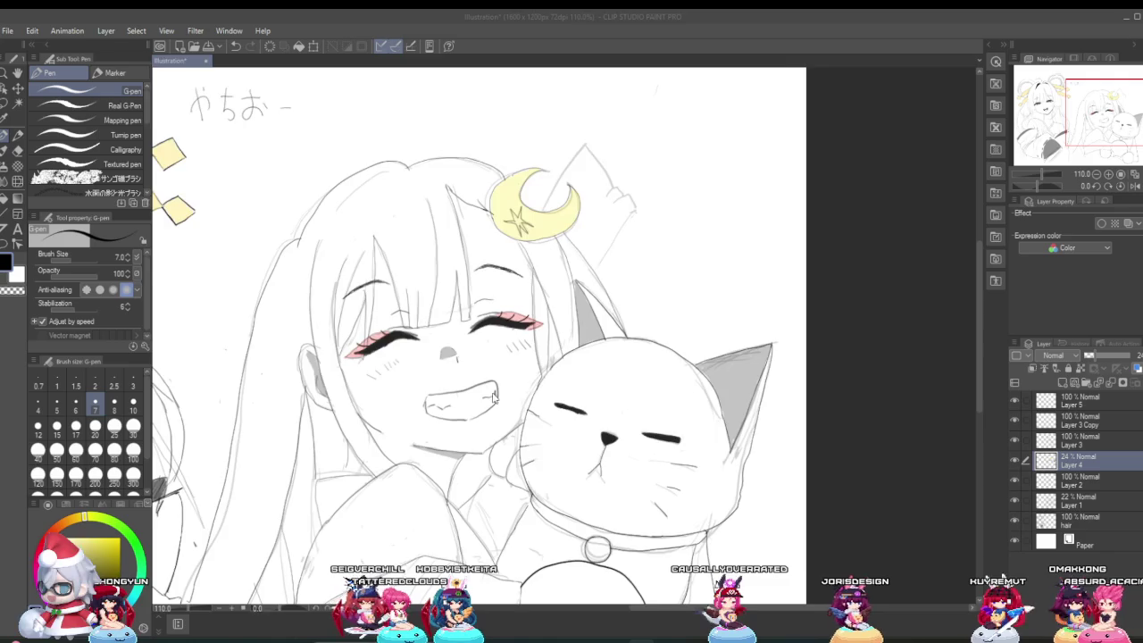
scroll(473, 420, down, 3)
scroll(527, 465, up, 1)
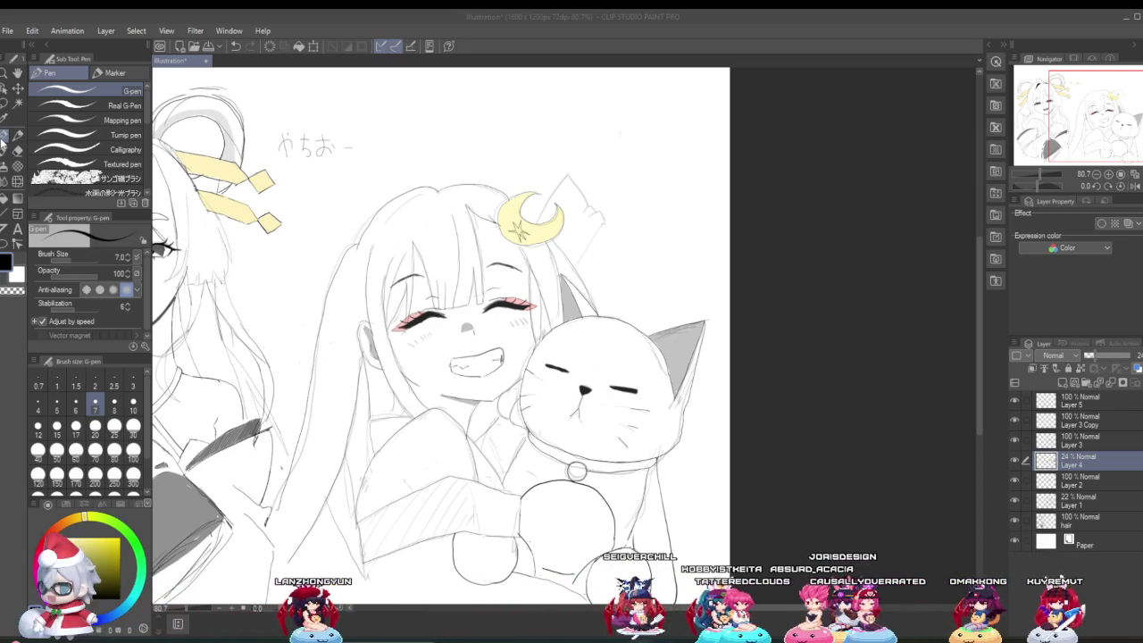
Refocus the drawing window and zoom in close on the collar band.
click(394, 308)
scroll(640, 474, up, 1)
scroll(640, 474, up, 1)
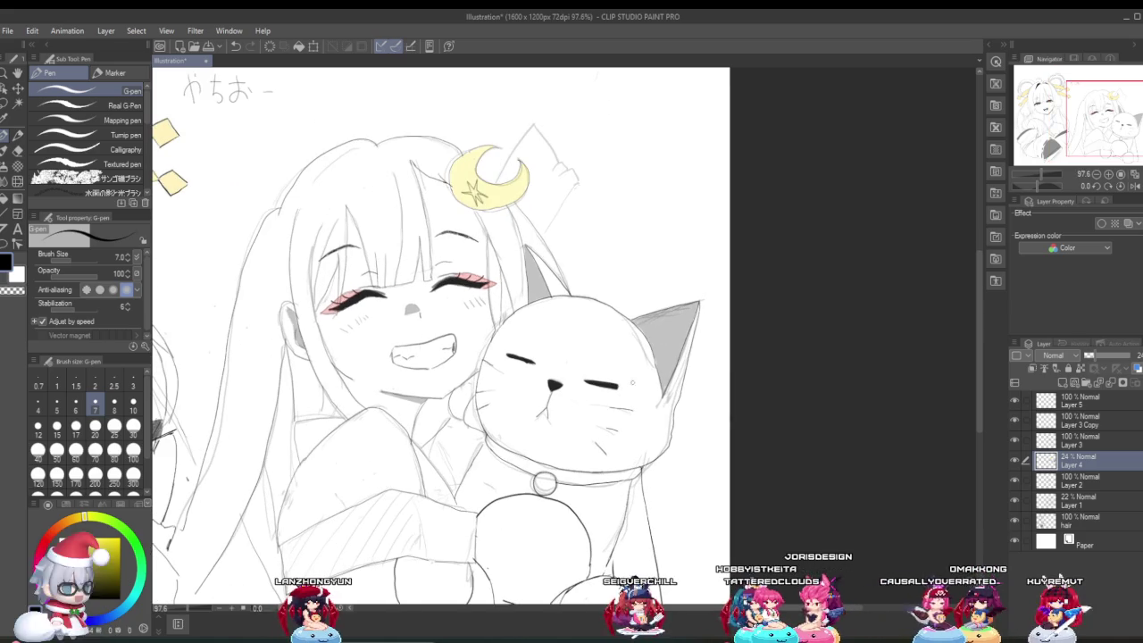
scroll(640, 474, up, 1)
scroll(641, 475, up, 1)
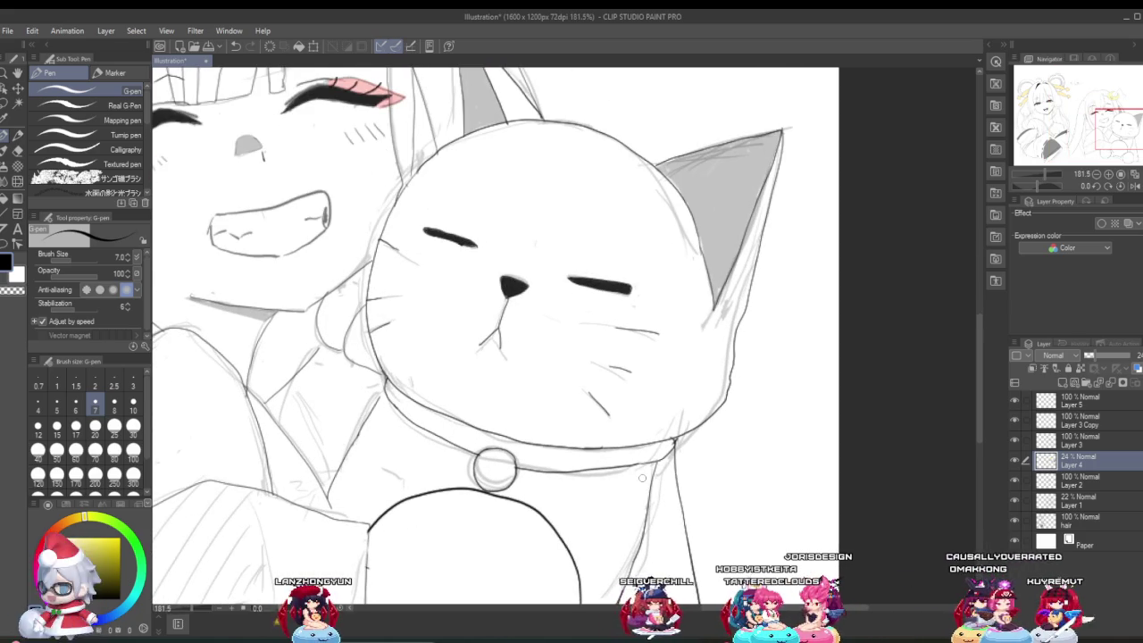
scroll(643, 479, down, 1)
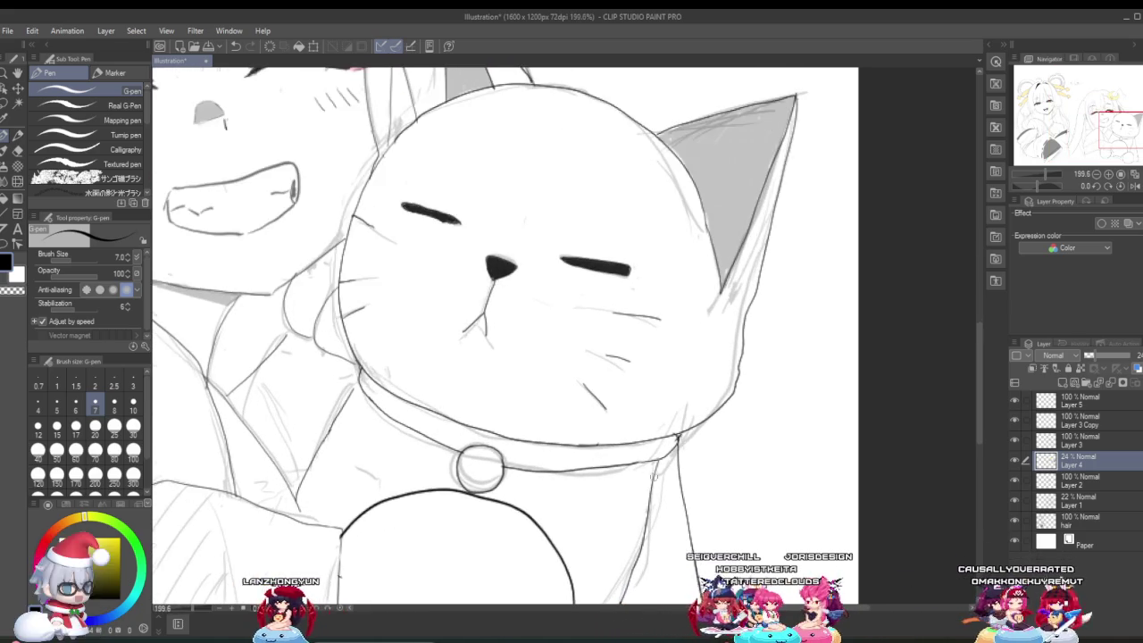
scroll(643, 480, down, 2)
scroll(648, 475, up, 2)
scroll(654, 470, up, 1)
scroll(654, 470, up, 1)
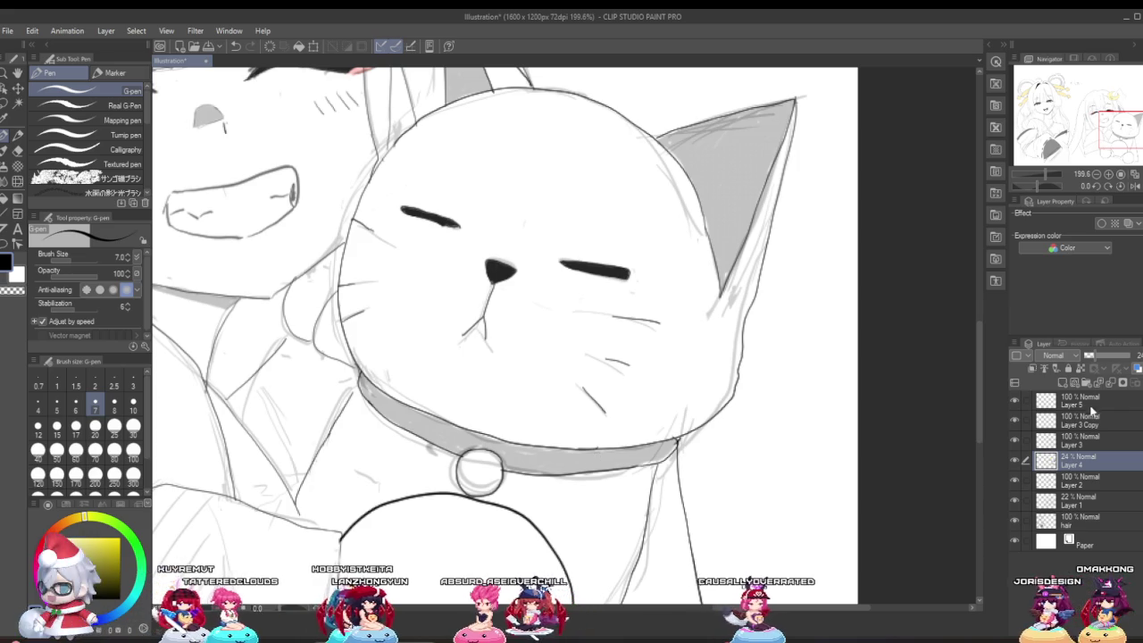
Make Layer 5 active and thin the pen from 7.0 to 1.7.
click(1035, 397)
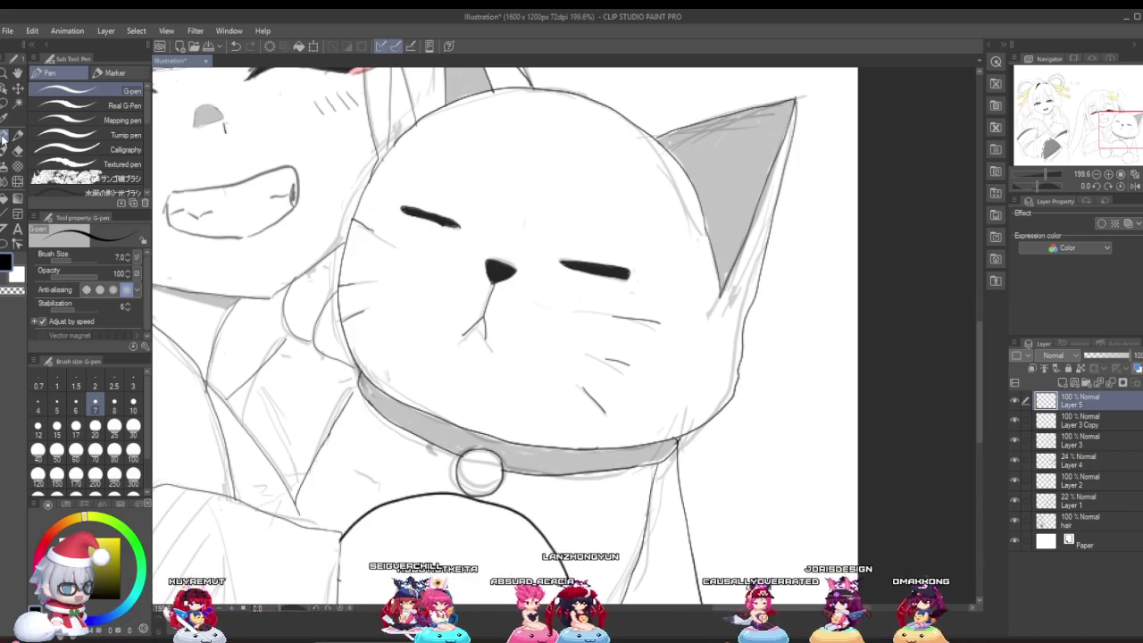
drag(66, 258, 71, 256)
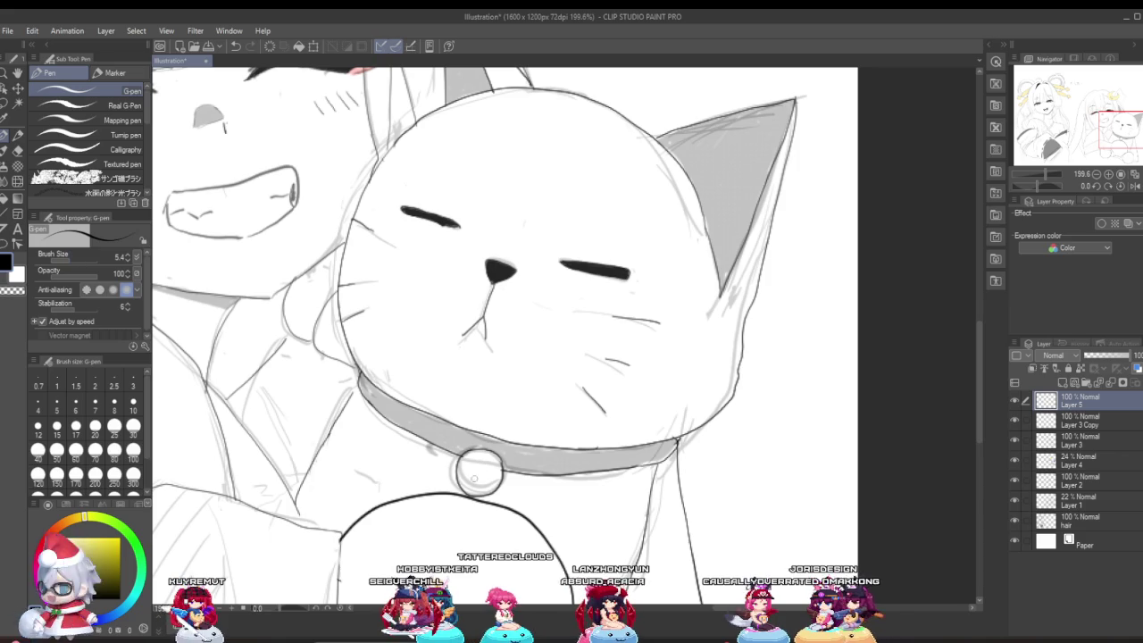
drag(67, 259, 61, 260)
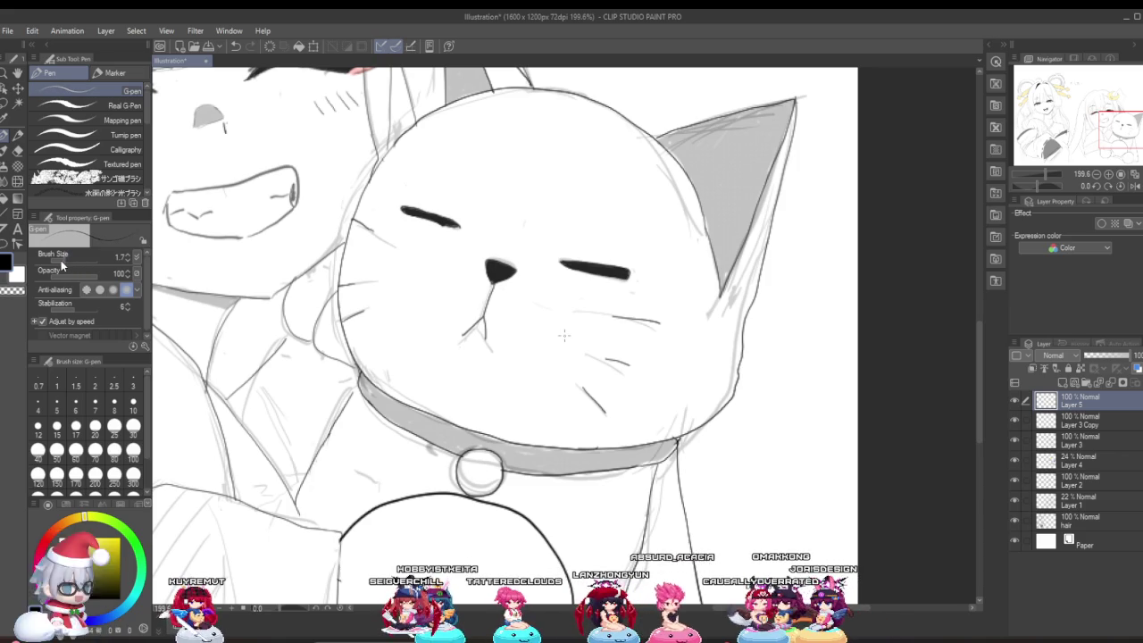
Zoom onto the bell and ink its looped slot and a band line across it.
scroll(310, 224, down, 2)
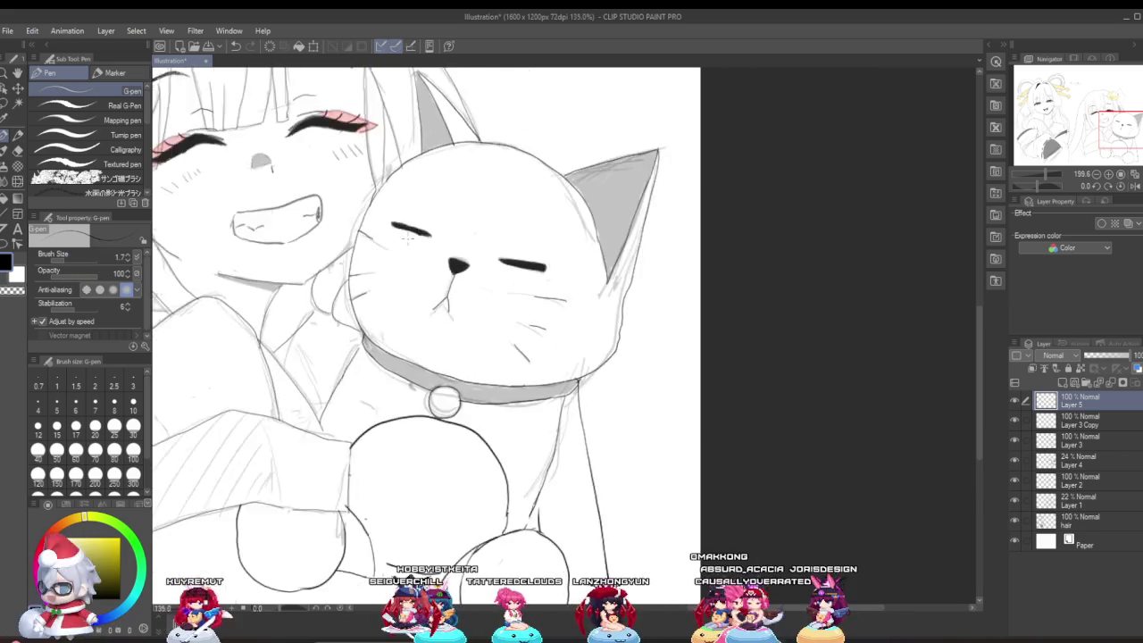
scroll(310, 224, down, 2)
scroll(310, 224, down, 2)
scroll(310, 224, down, 1)
scroll(527, 259, up, 2)
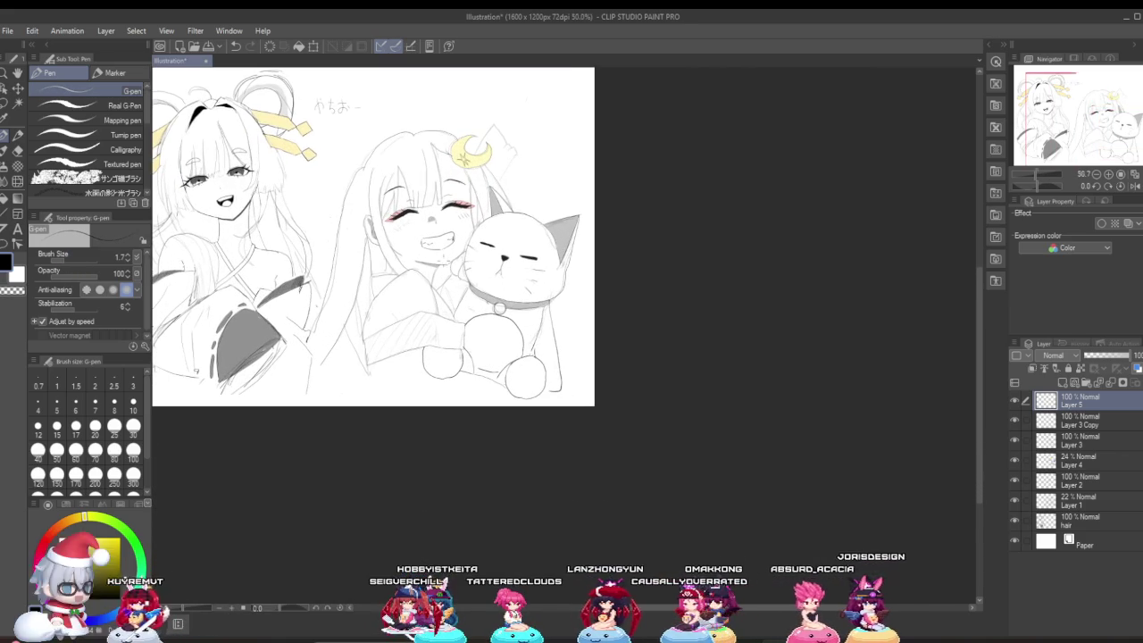
scroll(527, 259, up, 1)
scroll(527, 259, up, 1)
scroll(540, 265, down, 2)
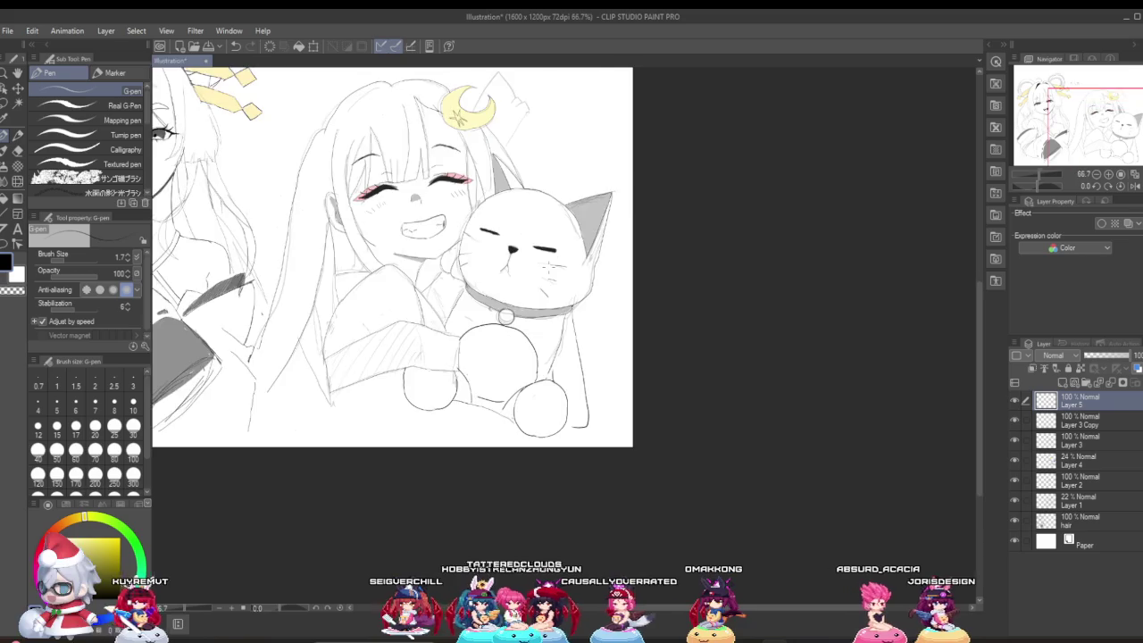
scroll(539, 265, down, 1)
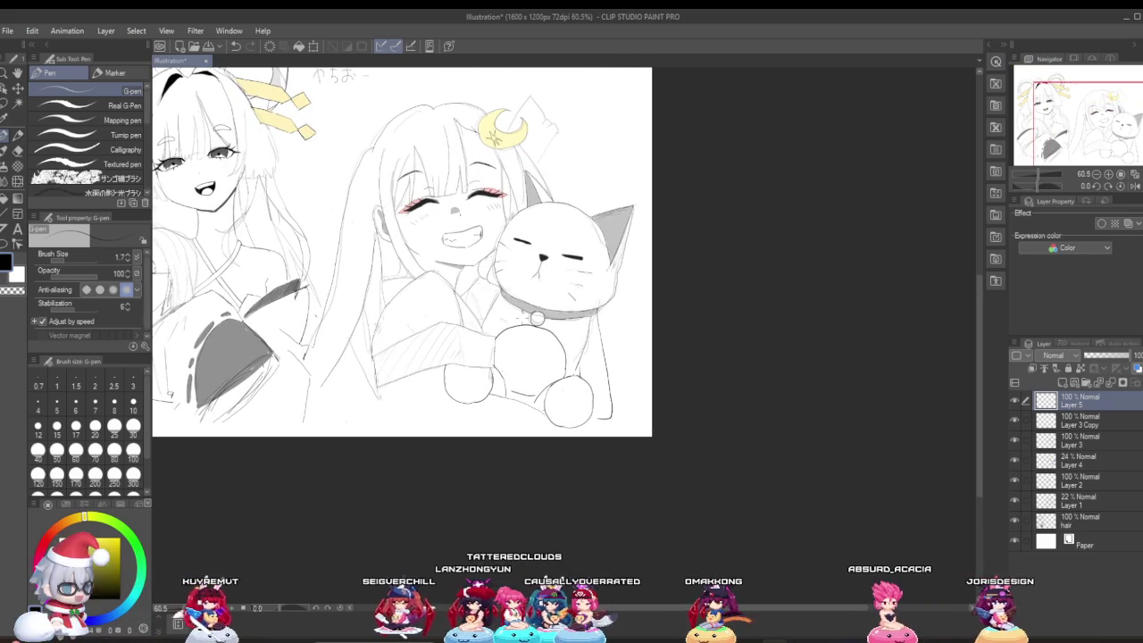
scroll(536, 318, down, 1)
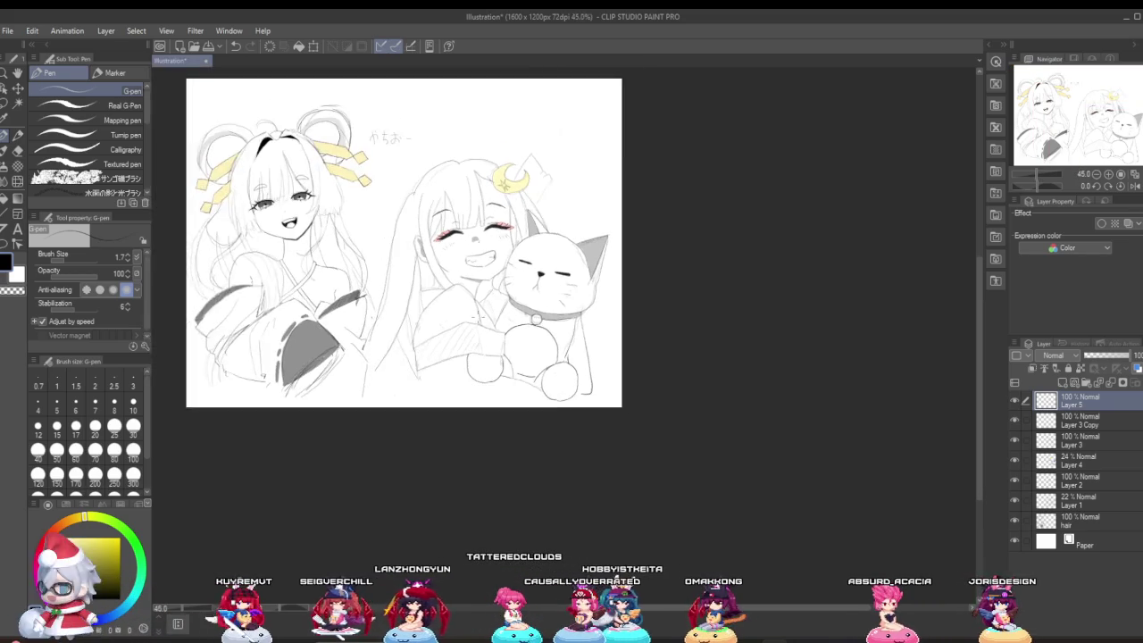
scroll(536, 318, up, 2)
scroll(545, 315, up, 2)
scroll(551, 312, up, 1)
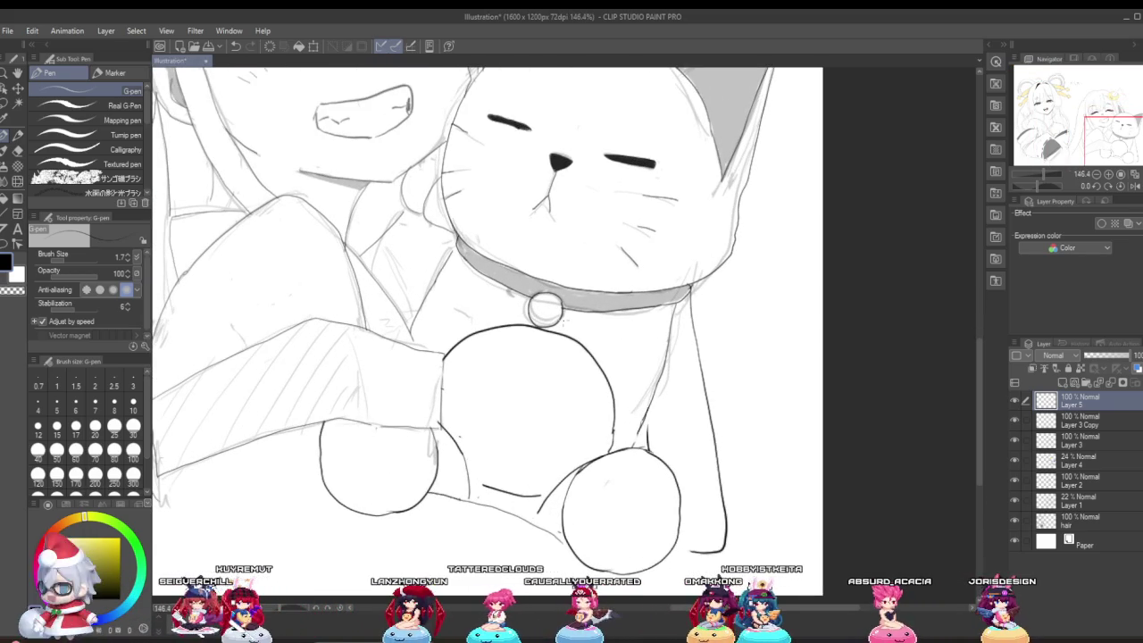
scroll(546, 313, up, 1)
scroll(545, 312, up, 1)
scroll(544, 313, up, 1)
scroll(543, 312, up, 1)
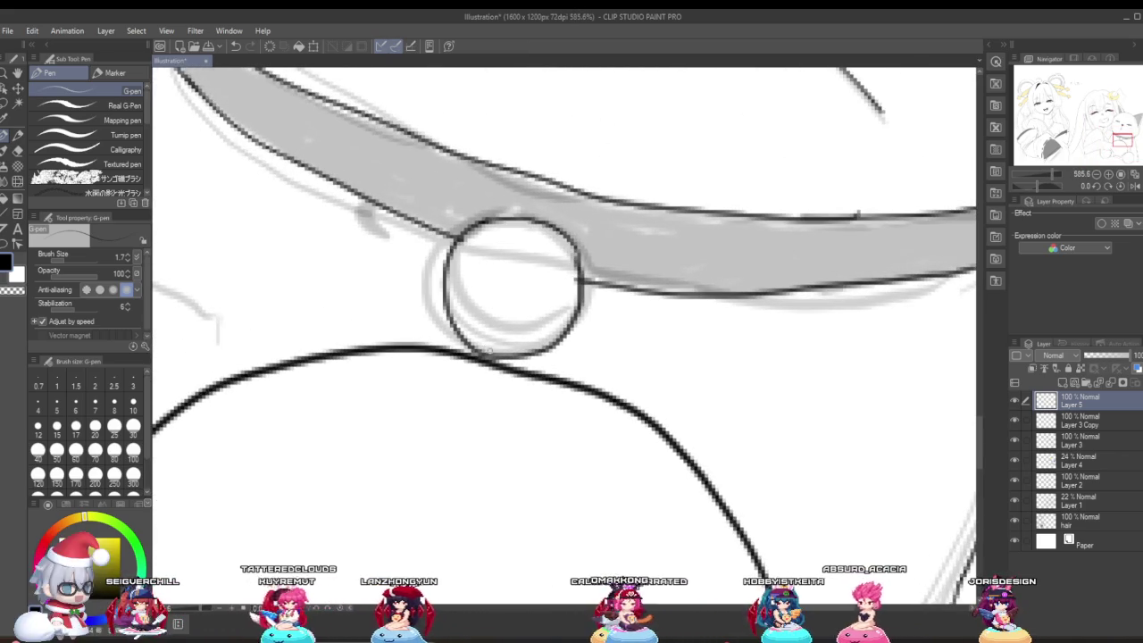
mouse_move(493, 328)
mouse_down()
mouse_move(491, 343)
mouse_move(510, 342)
mouse_up()
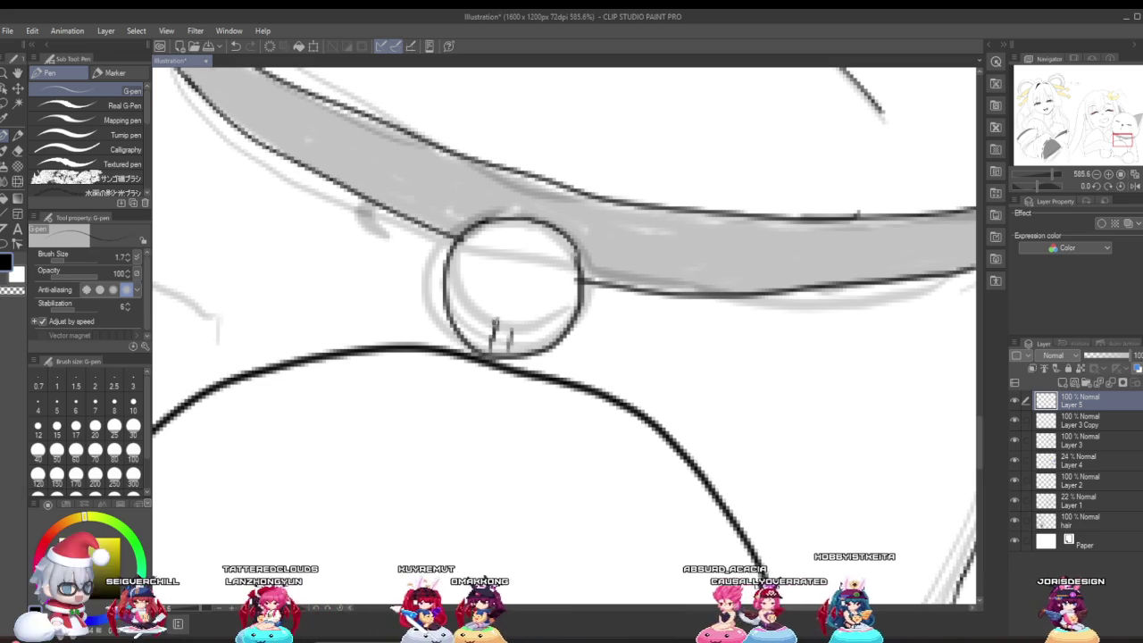
drag(493, 327, 520, 327)
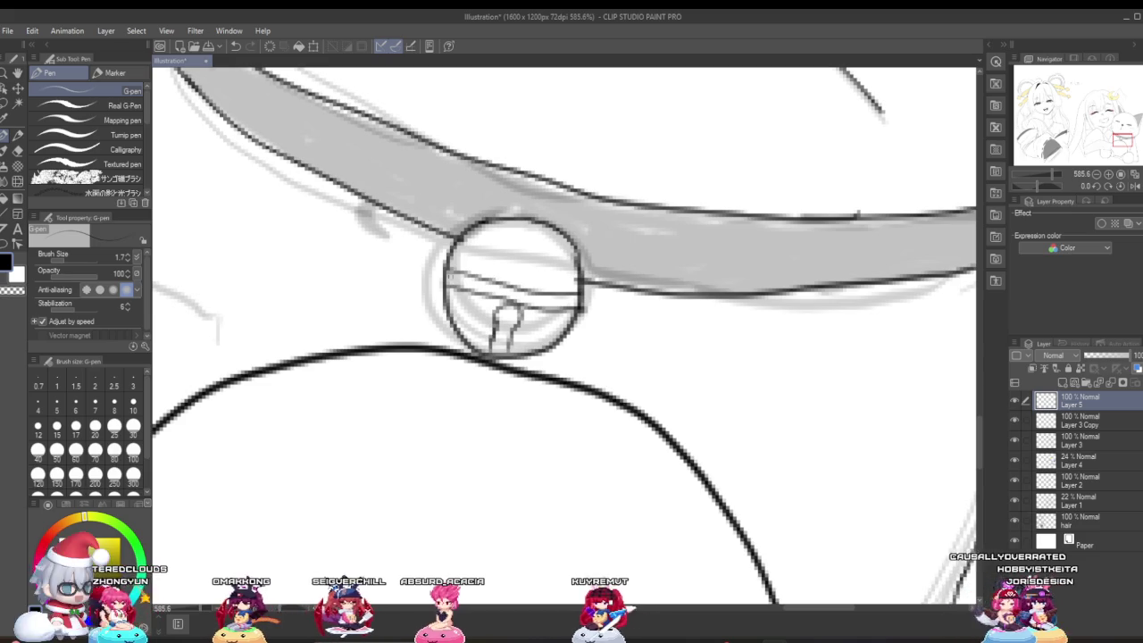
drag(438, 279, 582, 302)
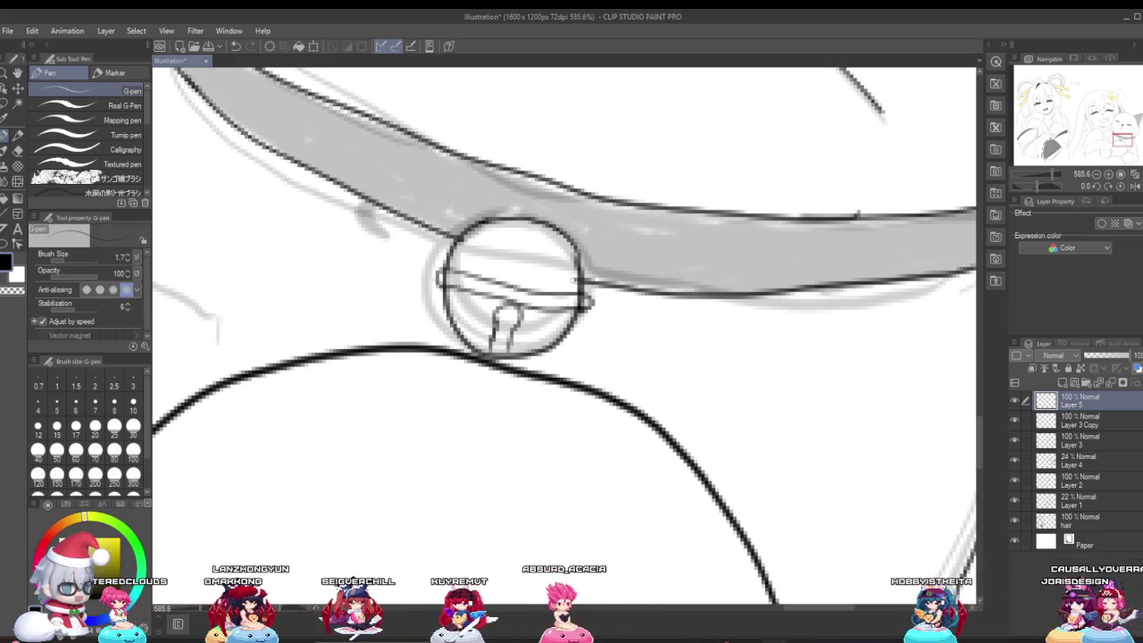
scroll(574, 280, down, 3)
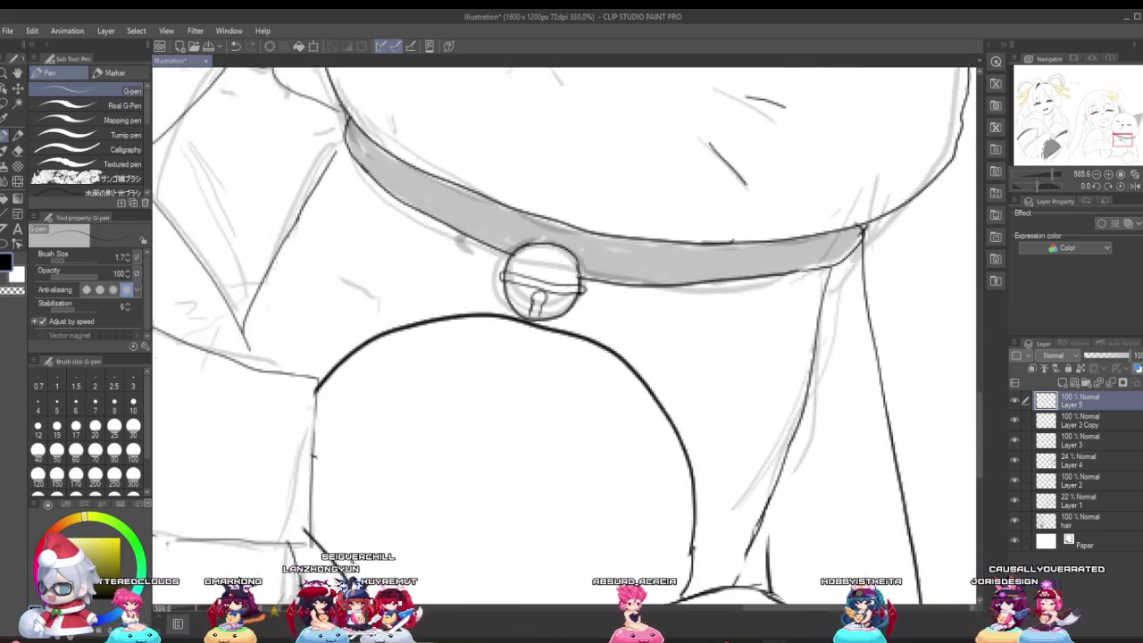
scroll(552, 283, down, 2)
scroll(553, 276, down, 1)
scroll(551, 267, down, 1)
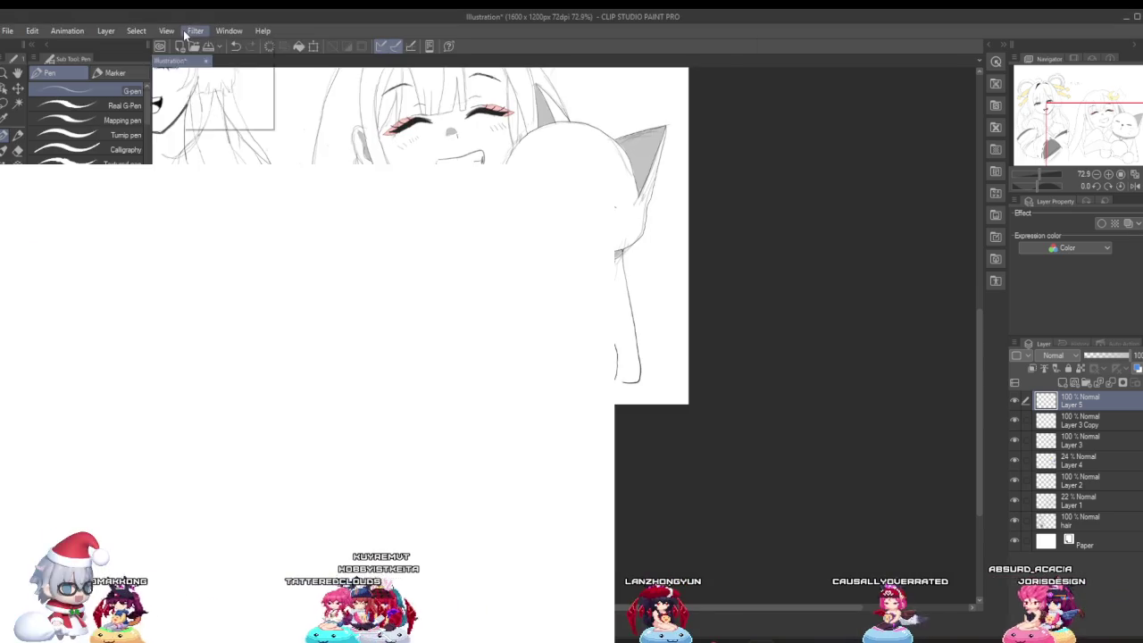
click(170, 30)
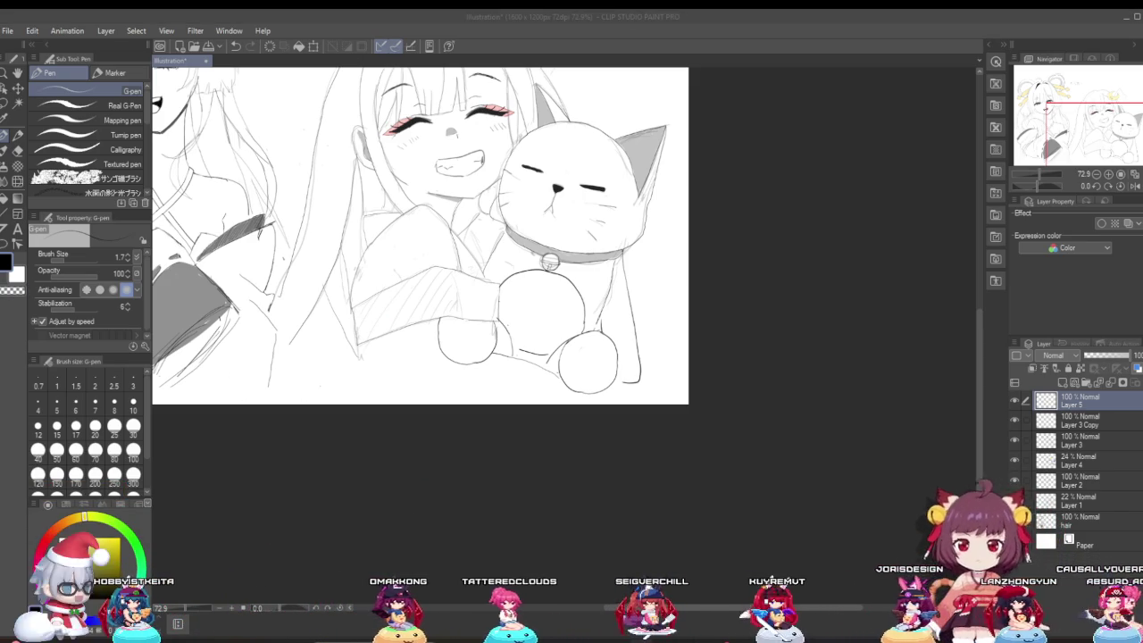
scroll(579, 429, down, 2)
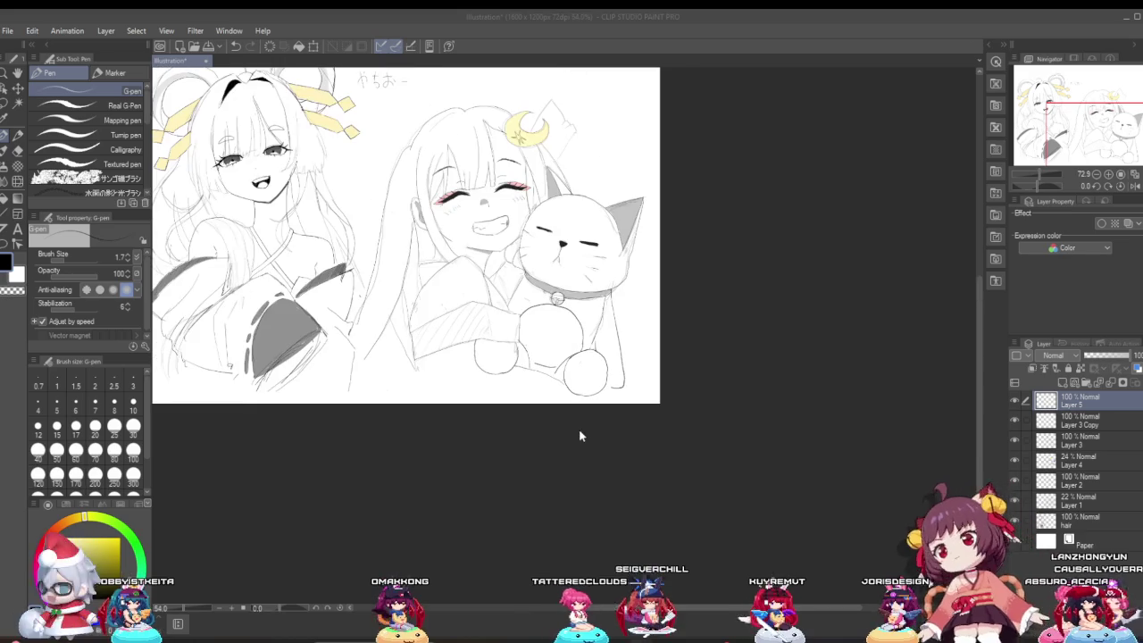
scroll(480, 319, down, 1)
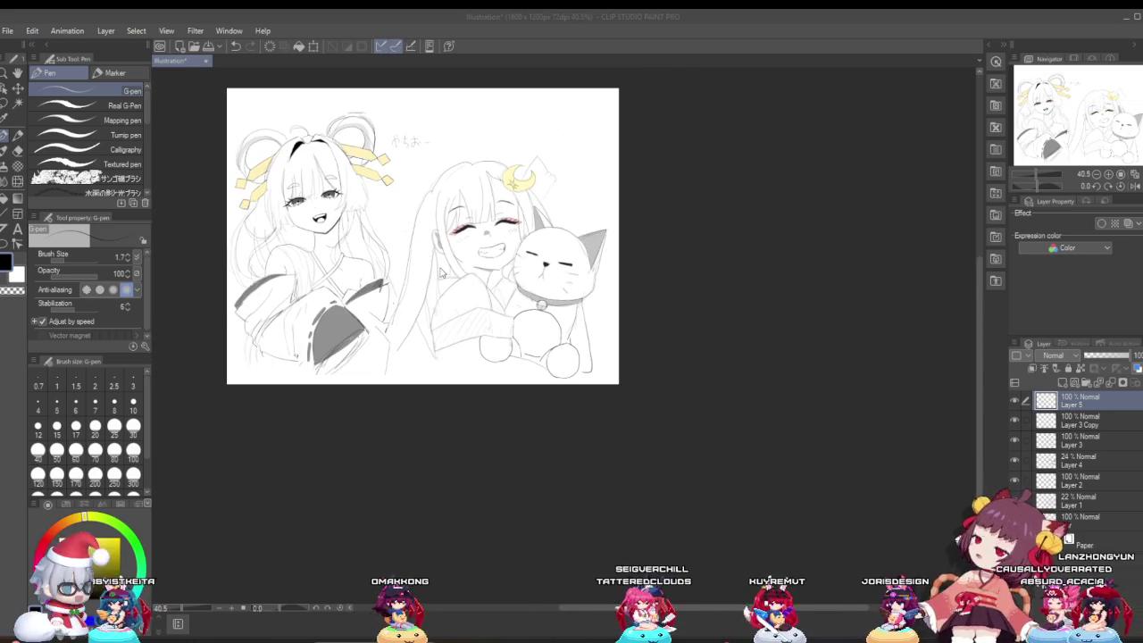
scroll(411, 272, up, 1)
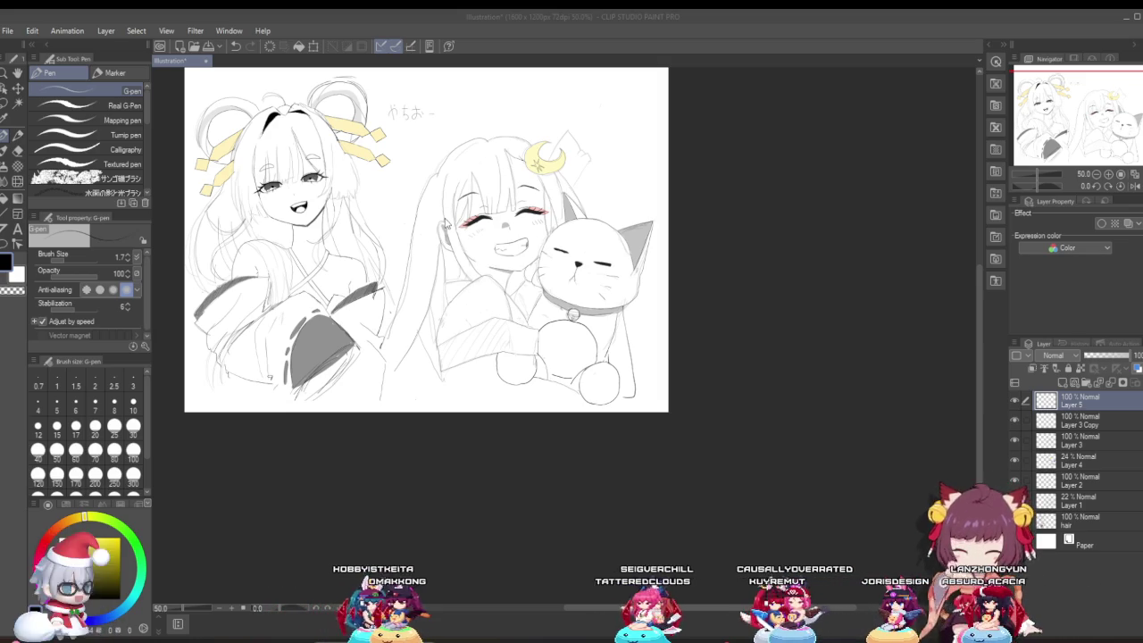
scroll(487, 225, up, 1)
scroll(518, 230, up, 1)
scroll(556, 237, up, 1)
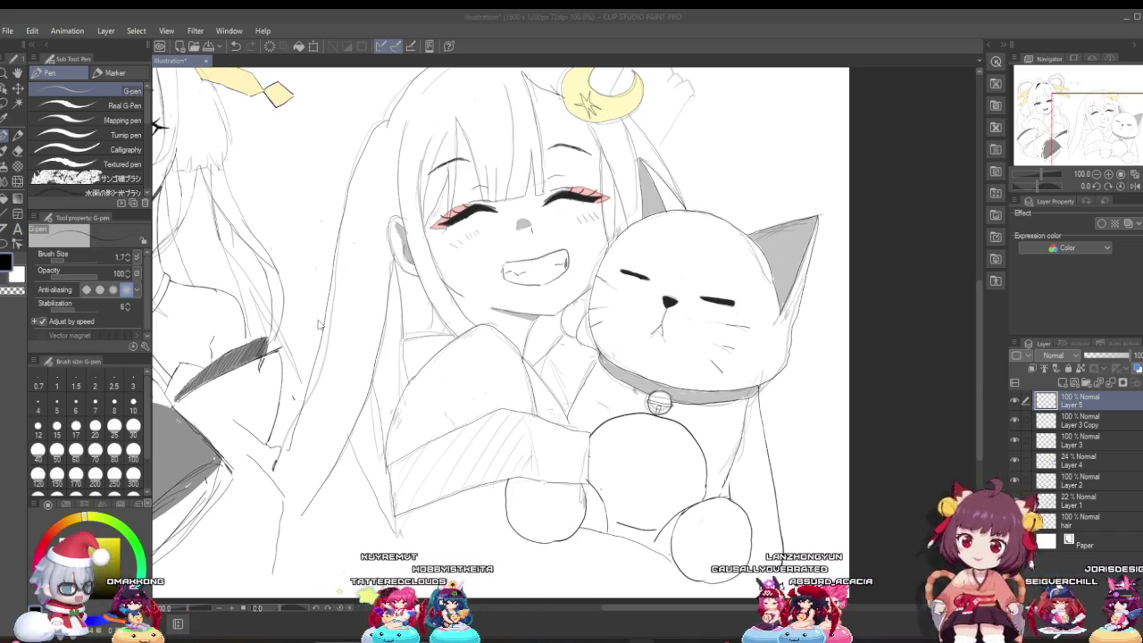
scroll(605, 386, up, 1)
Draw a stroke down the cat's chest below the bell, then zoom back out.
scroll(604, 386, up, 1)
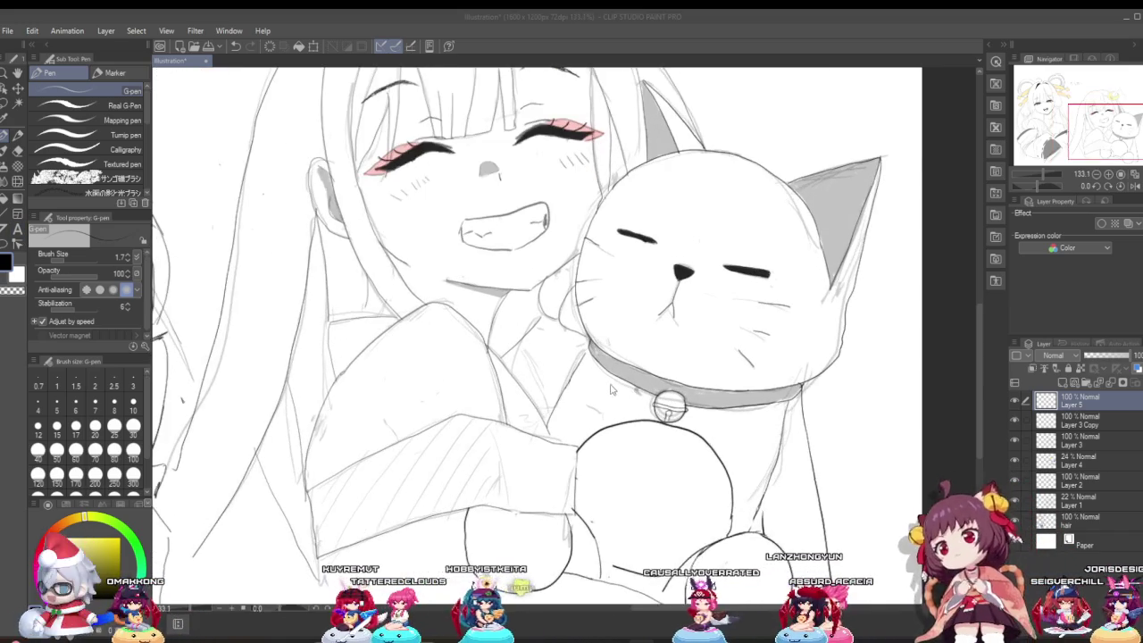
scroll(605, 386, up, 1)
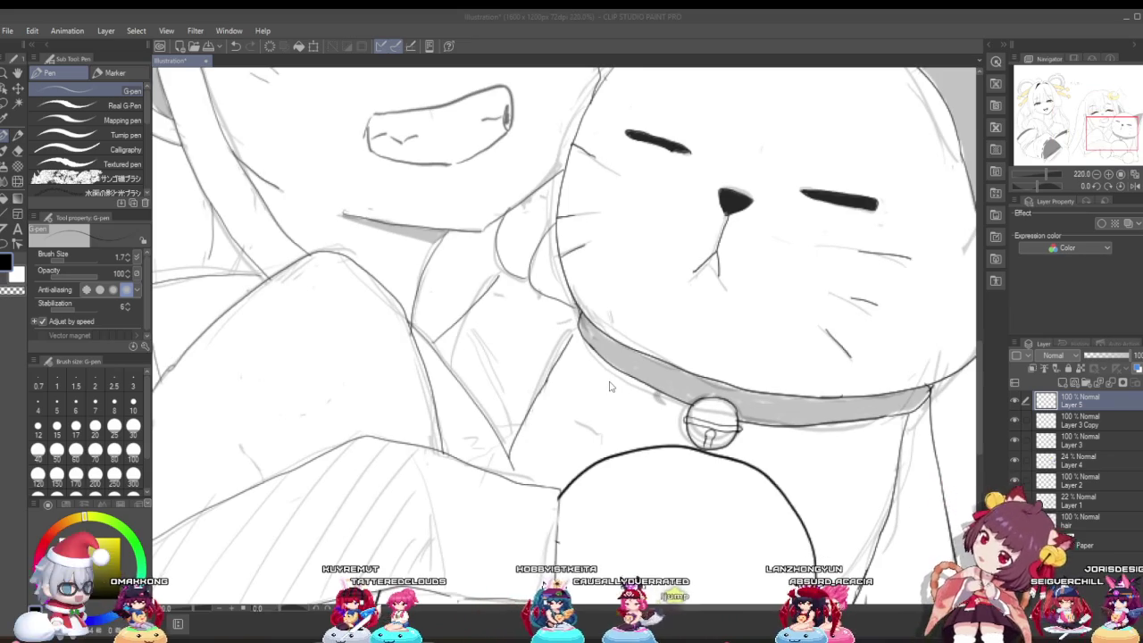
click(500, 335)
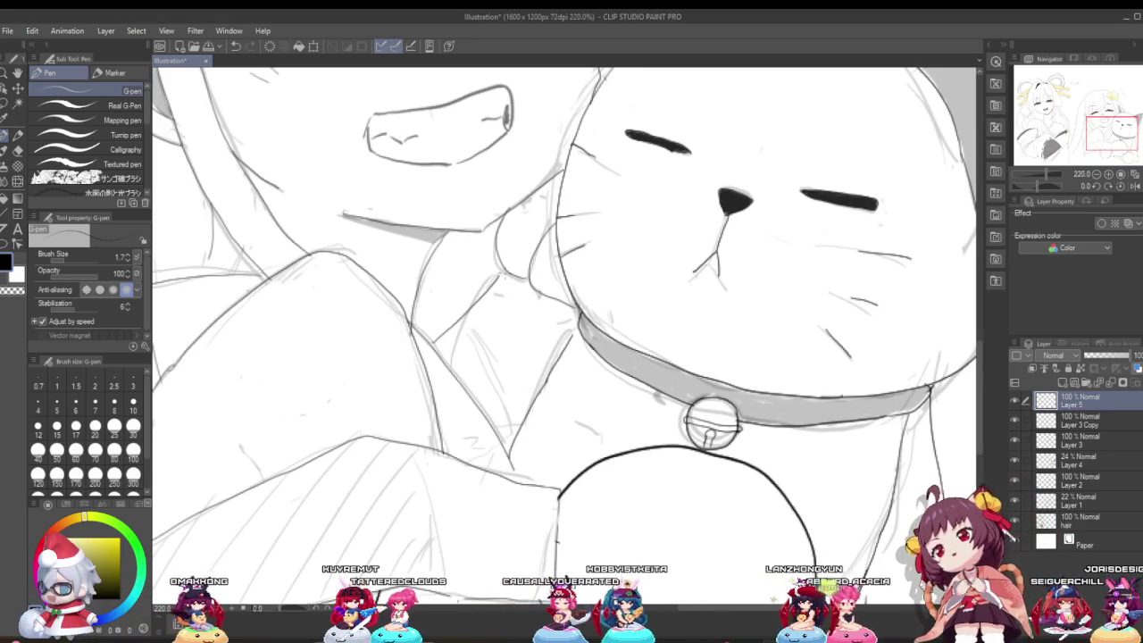
drag(500, 335, 489, 409)
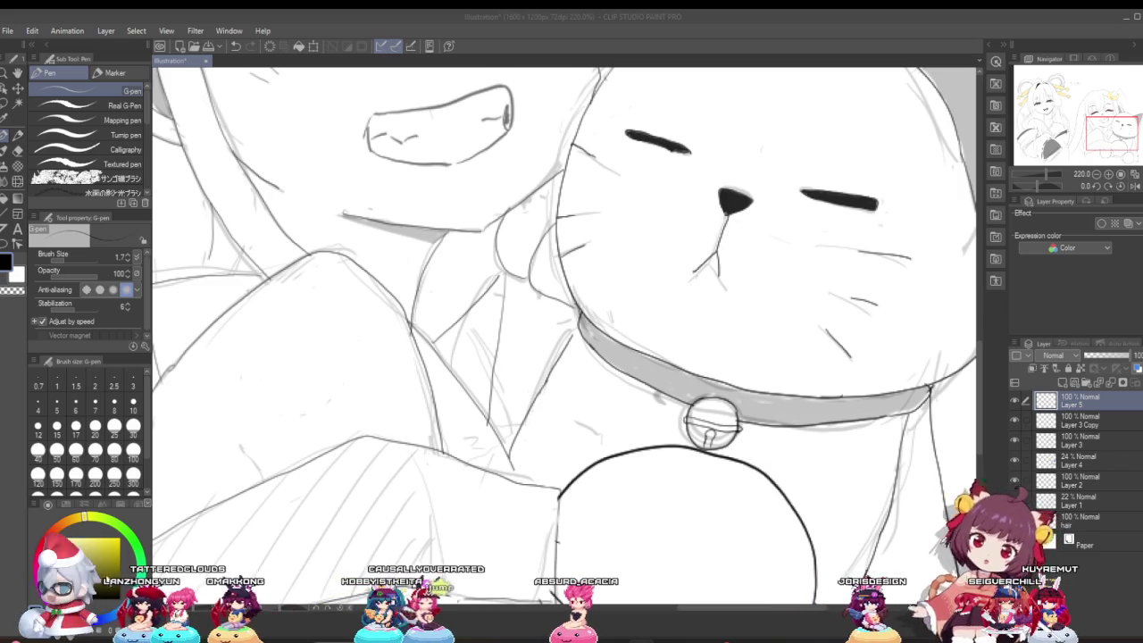
scroll(647, 515, down, 2)
scroll(625, 375, down, 1)
scroll(600, 229, down, 1)
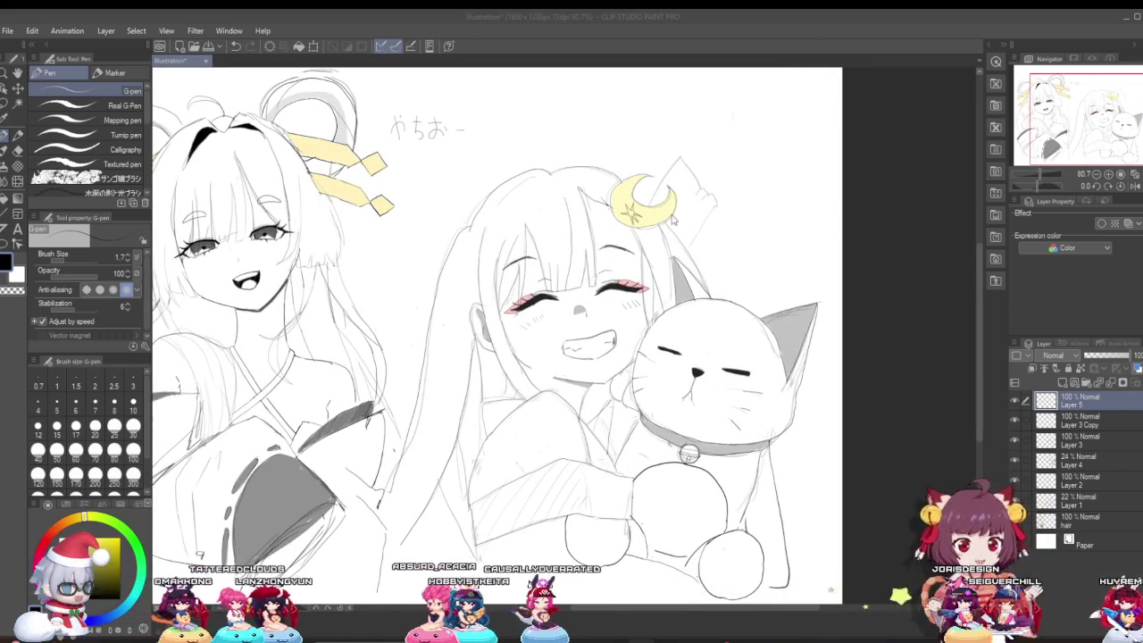
Hide and reshow the cat shading, grin and faint sketch layers, then select Layer 1.
scroll(713, 190, up, 1)
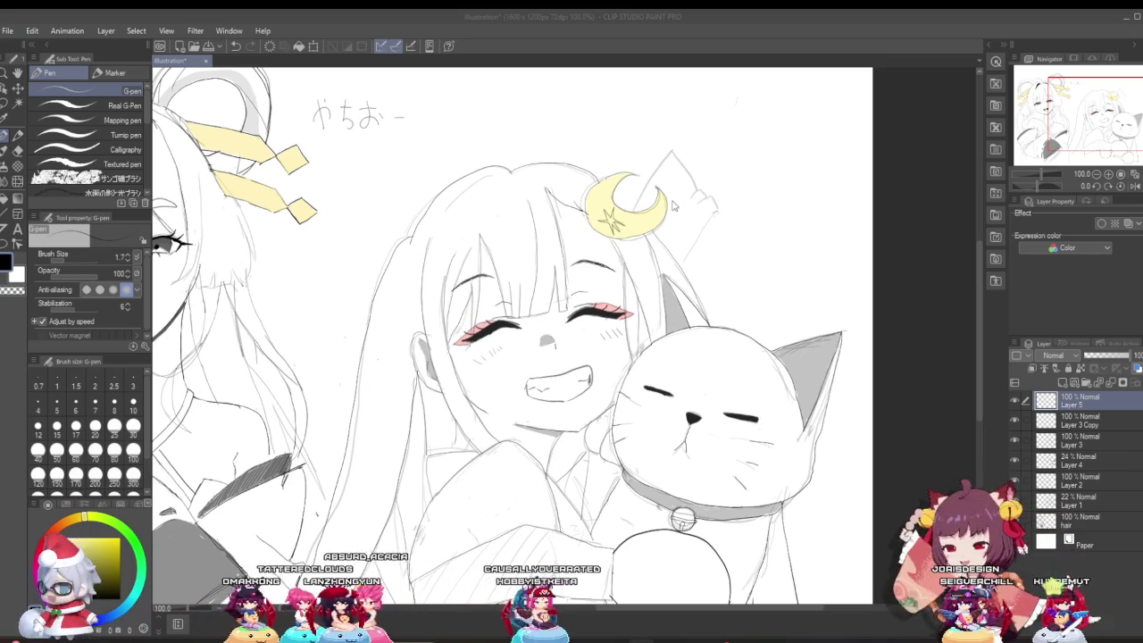
scroll(666, 202, up, 1)
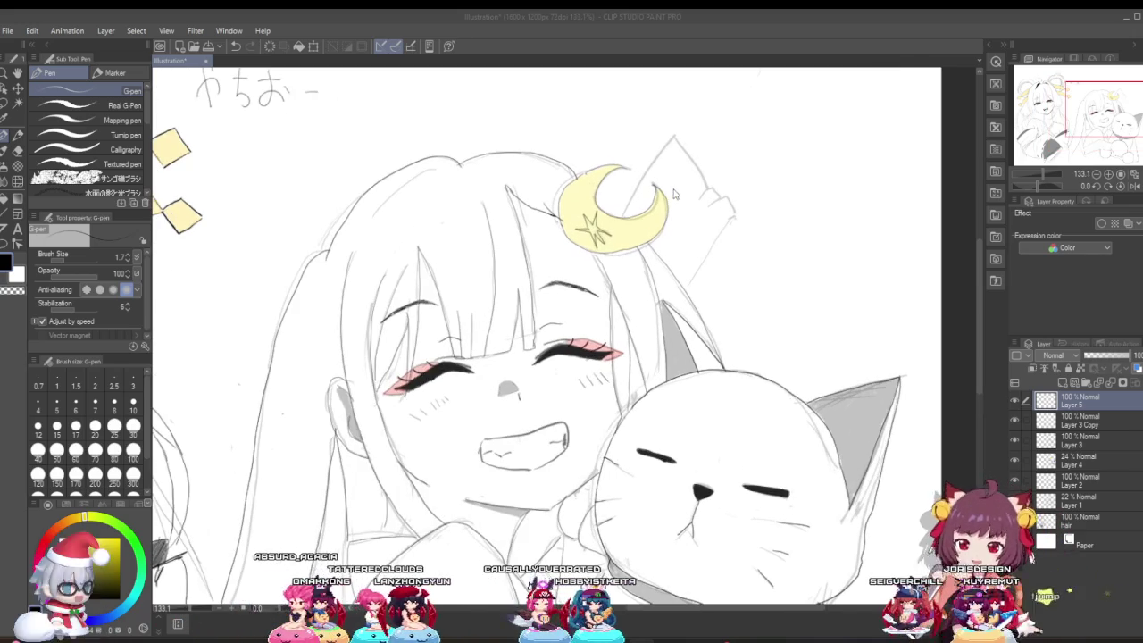
scroll(677, 186, down, 1)
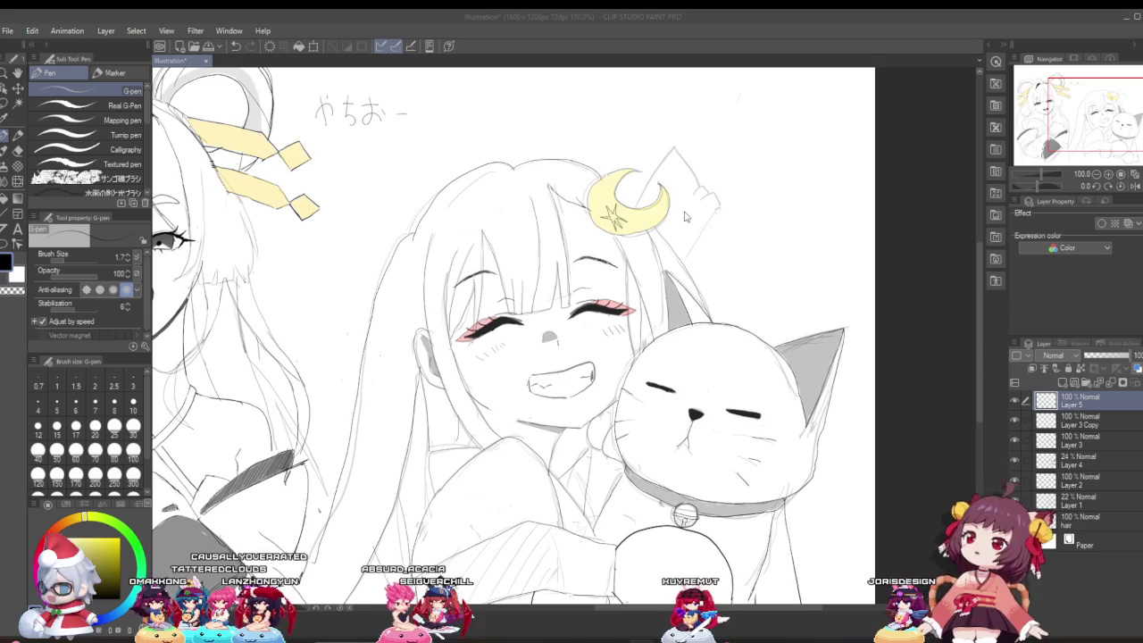
click(1001, 386)
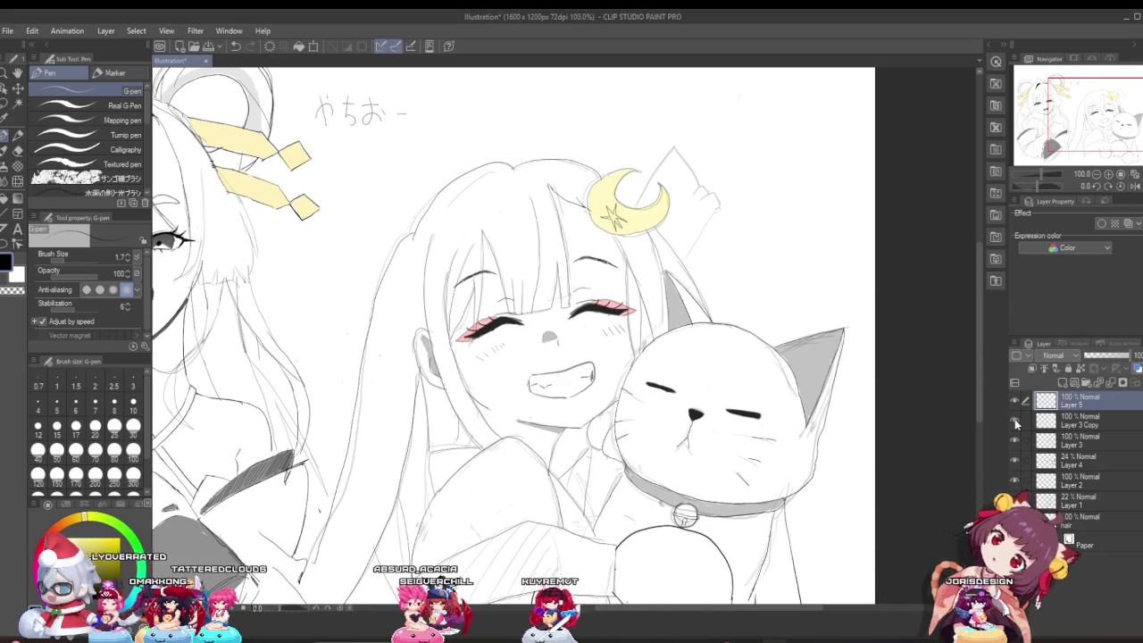
click(1015, 441)
click(1014, 441)
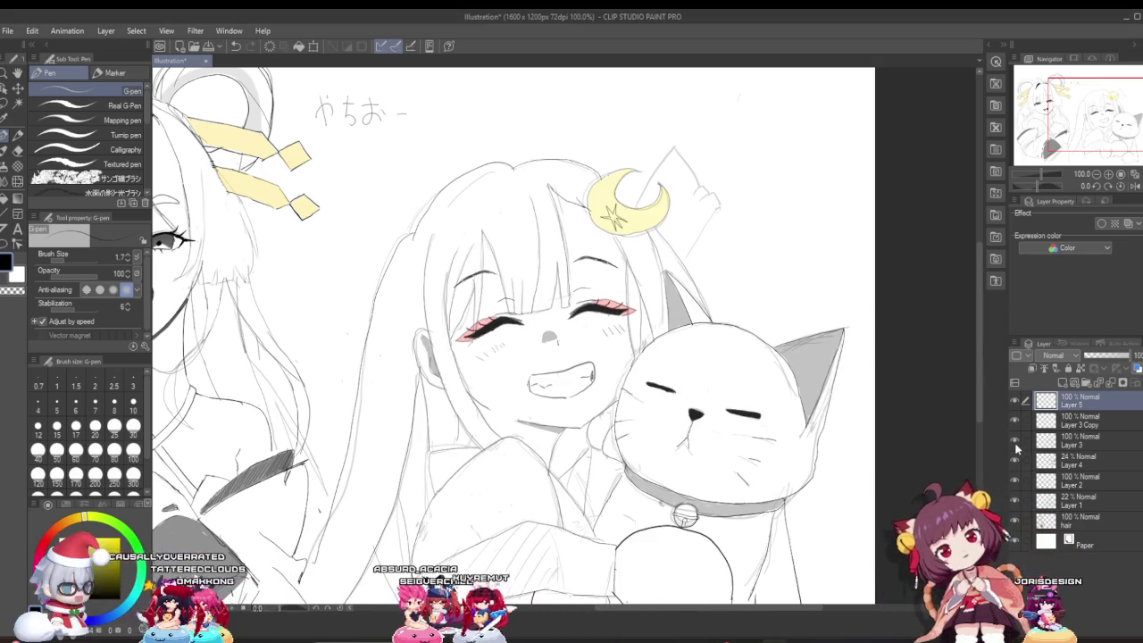
click(1015, 462)
click(1015, 463)
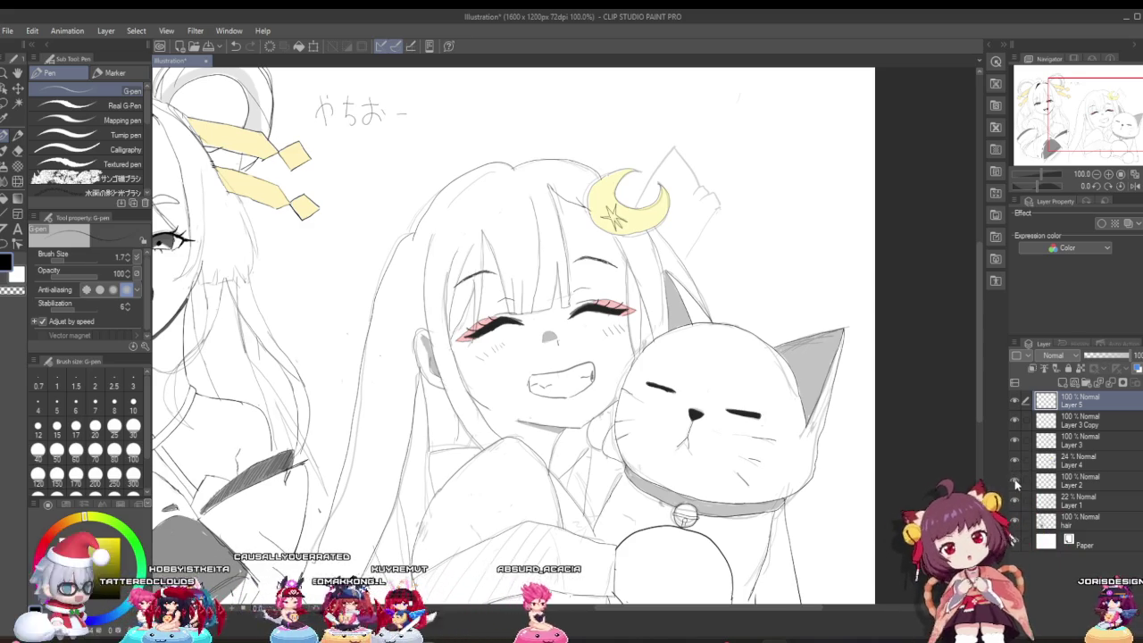
click(1015, 484)
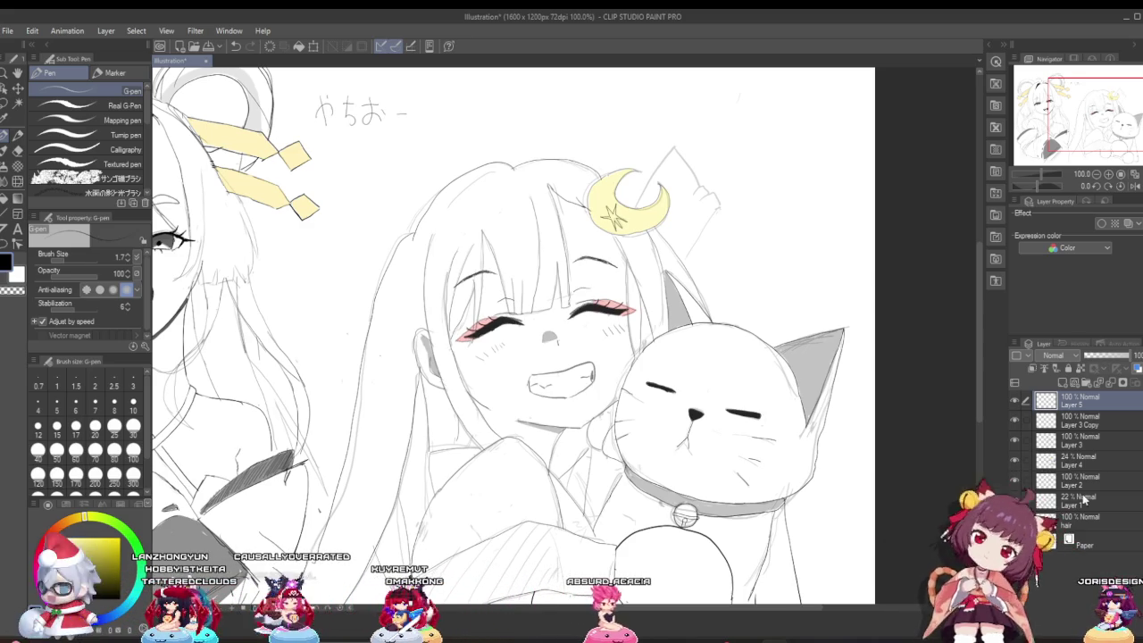
click(1014, 503)
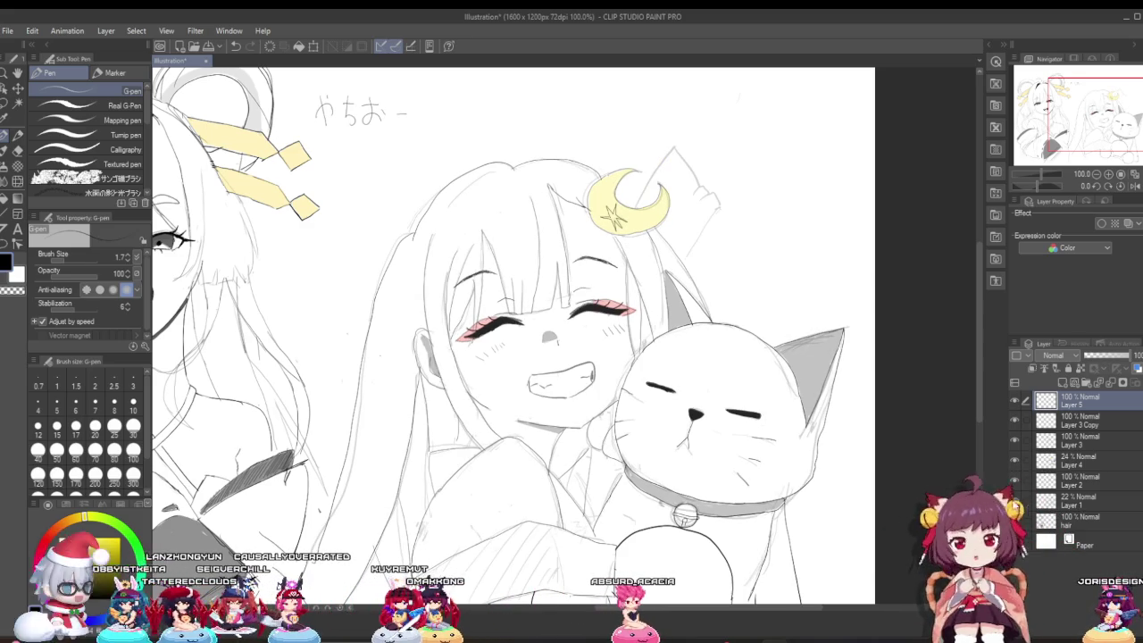
click(1088, 501)
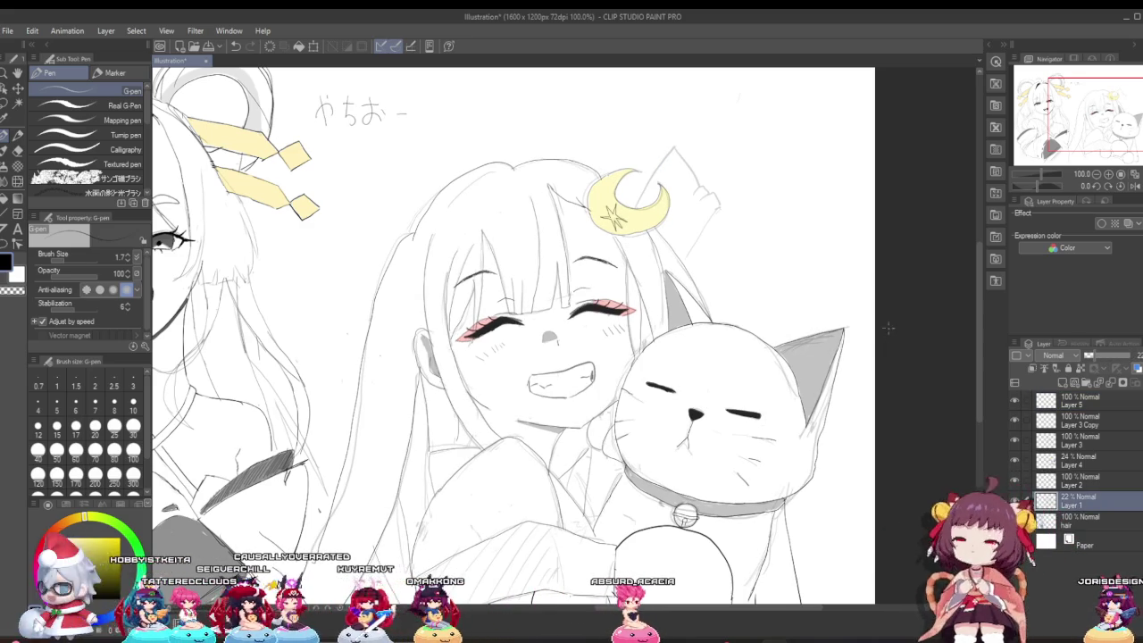
Switch to the hard Eraser and set its size to 7.
scroll(876, 249, up, 1)
scroll(875, 249, up, 1)
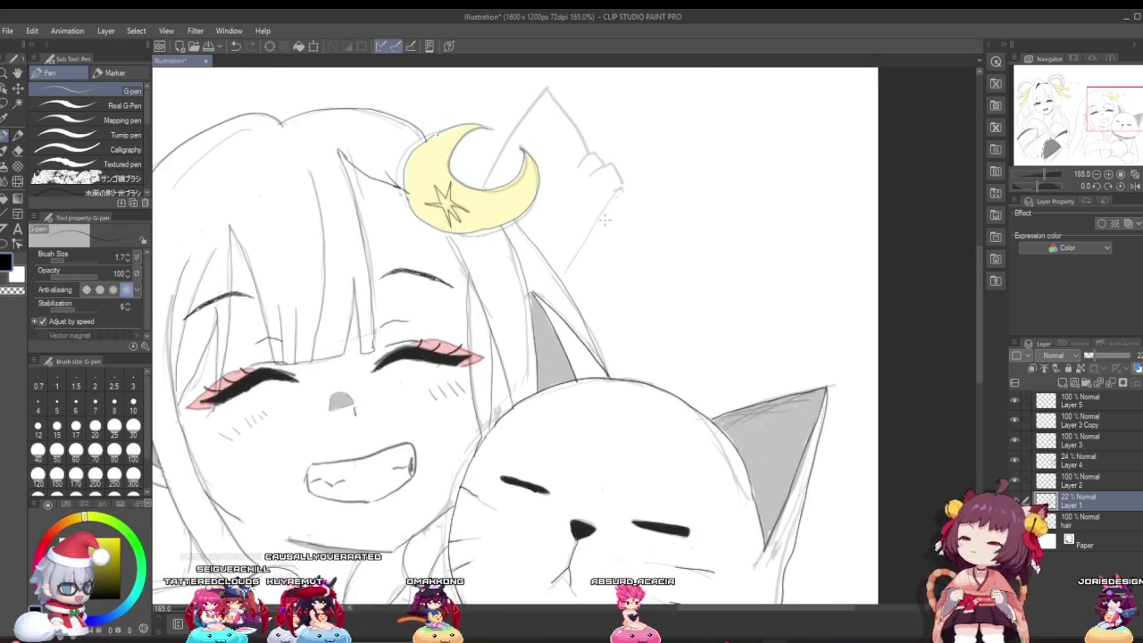
key(e)
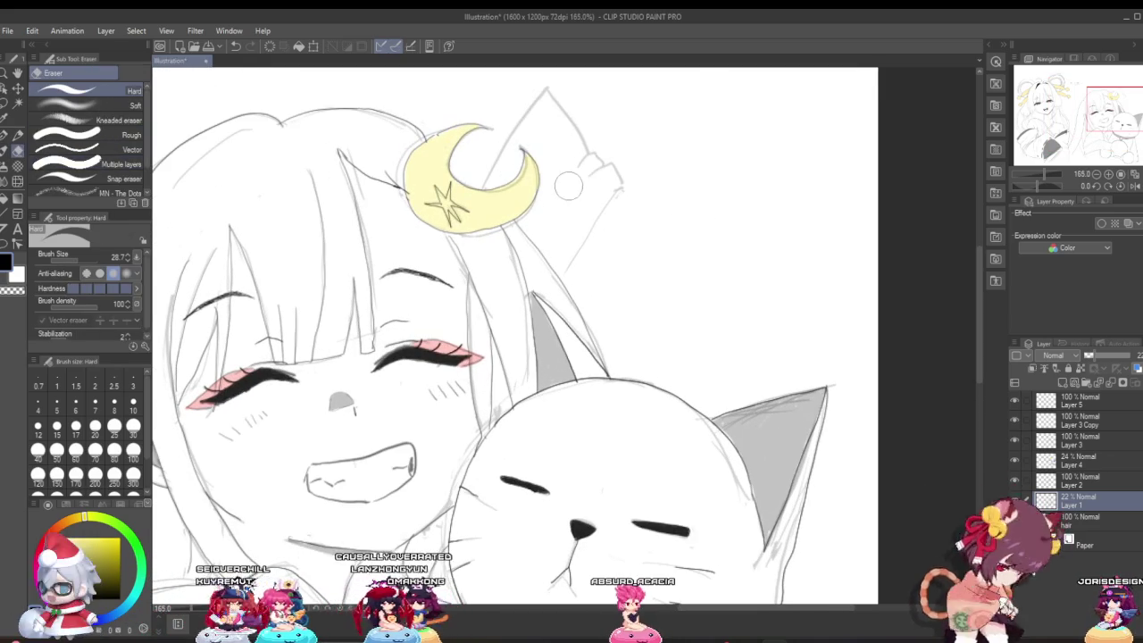
scroll(594, 175, down, 3)
scroll(594, 174, down, 1)
scroll(580, 170, up, 1)
scroll(563, 163, up, 1)
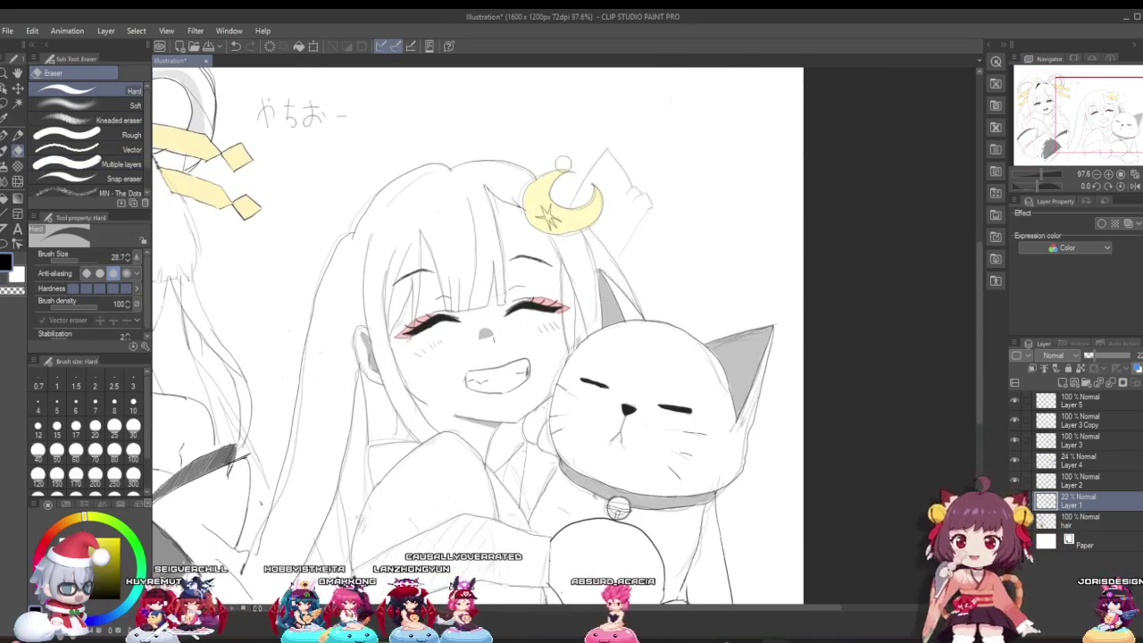
scroll(626, 164, up, 1)
scroll(616, 172, up, 1)
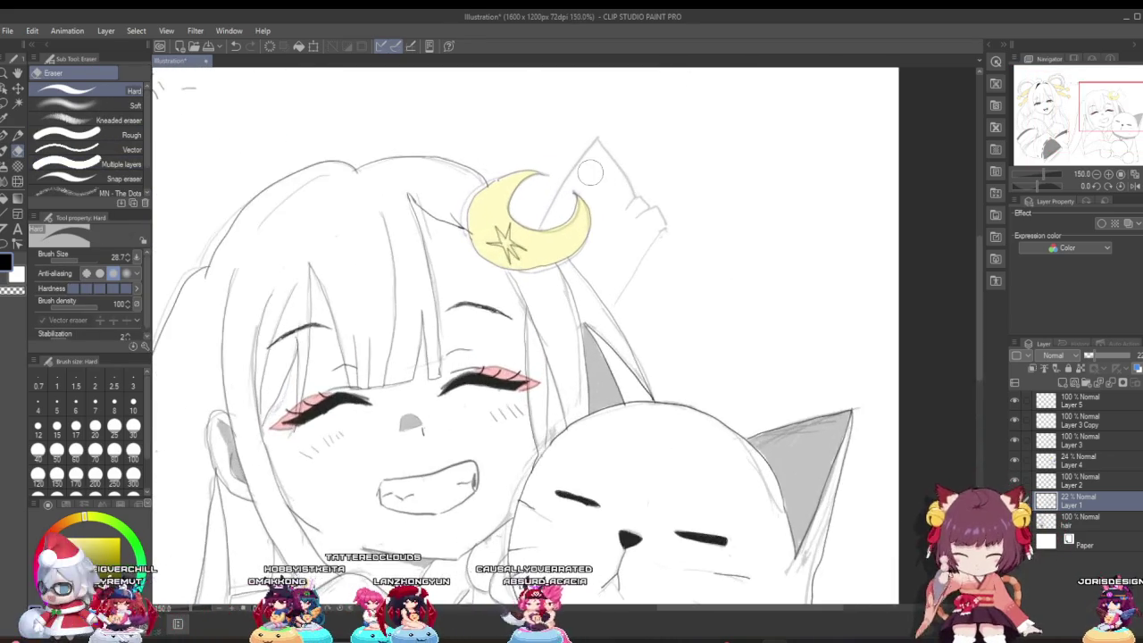
scroll(603, 181, up, 1)
scroll(590, 189, down, 1)
scroll(587, 191, up, 1)
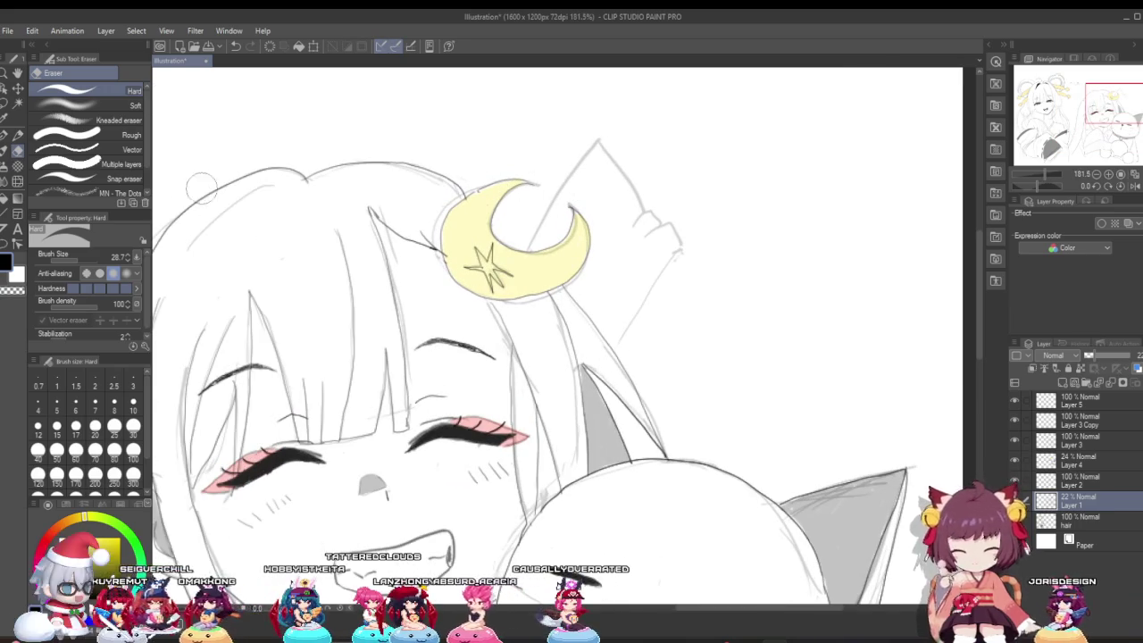
drag(74, 261, 94, 268)
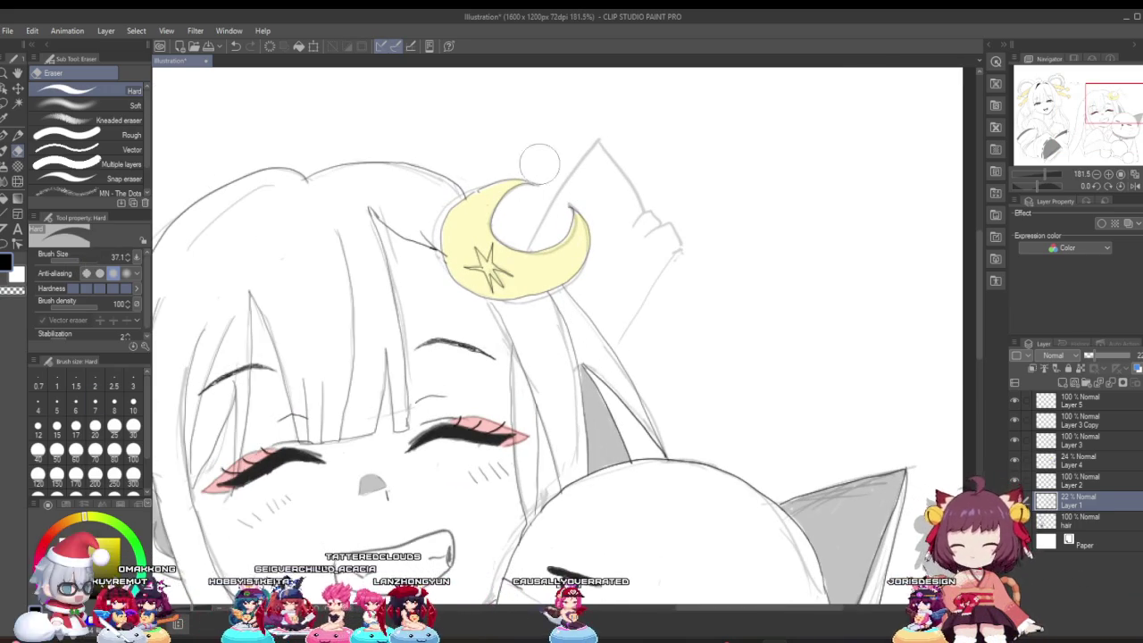
click(94, 406)
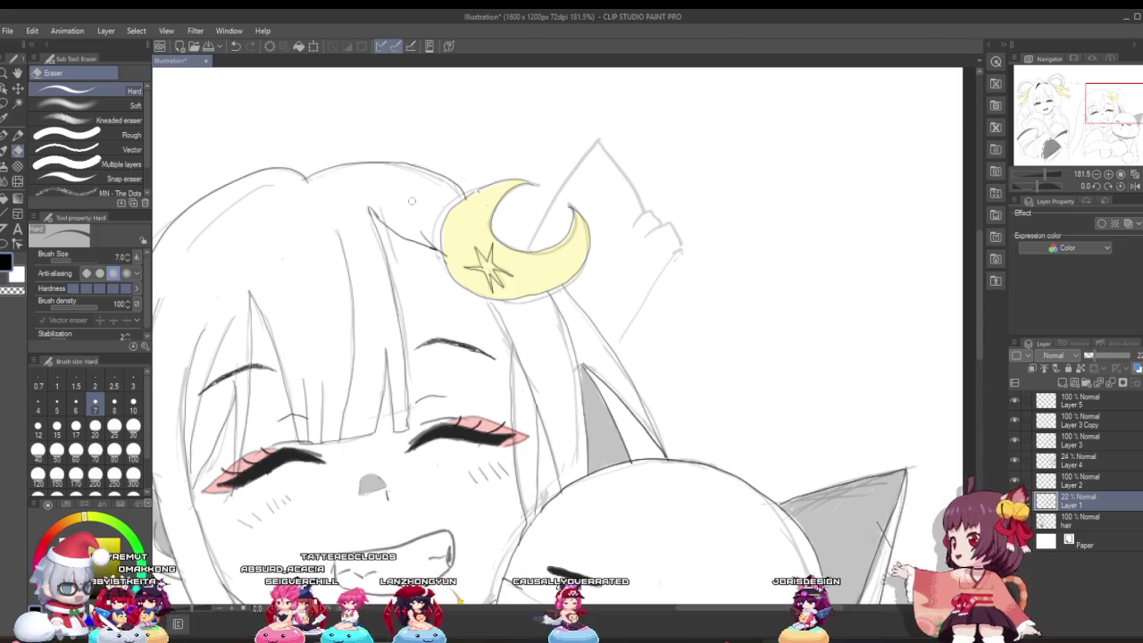
Erase the part of the faint sketch line above the moon ornament.
scroll(574, 158, down, 2)
scroll(575, 158, down, 1)
scroll(575, 158, down, 1)
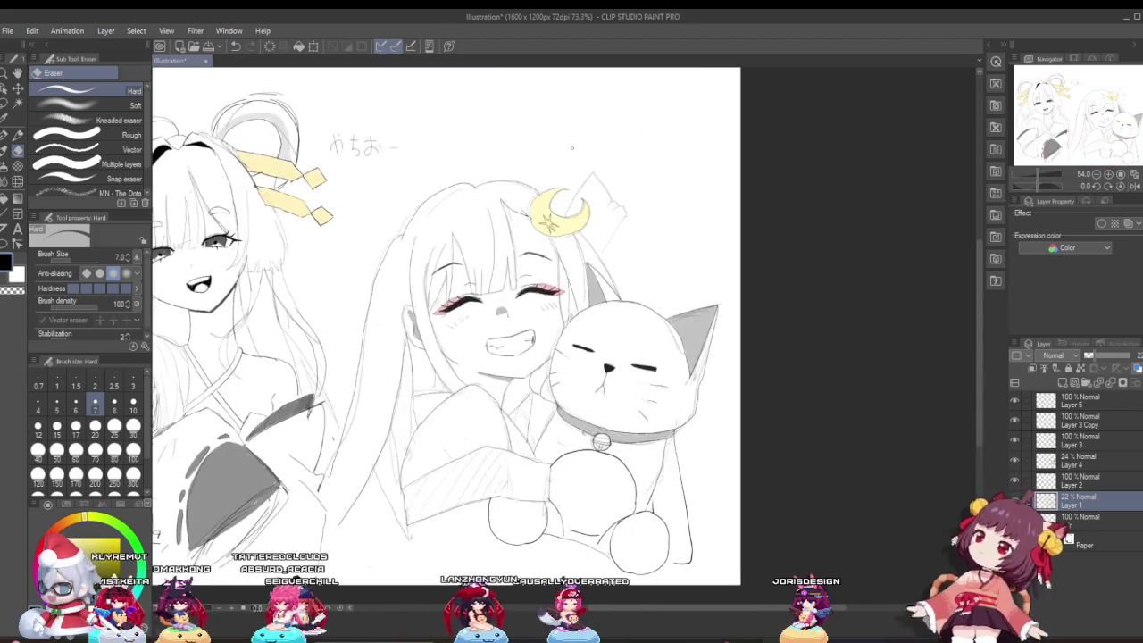
scroll(575, 158, down, 1)
scroll(574, 158, up, 2)
scroll(574, 158, up, 1)
scroll(607, 179, up, 2)
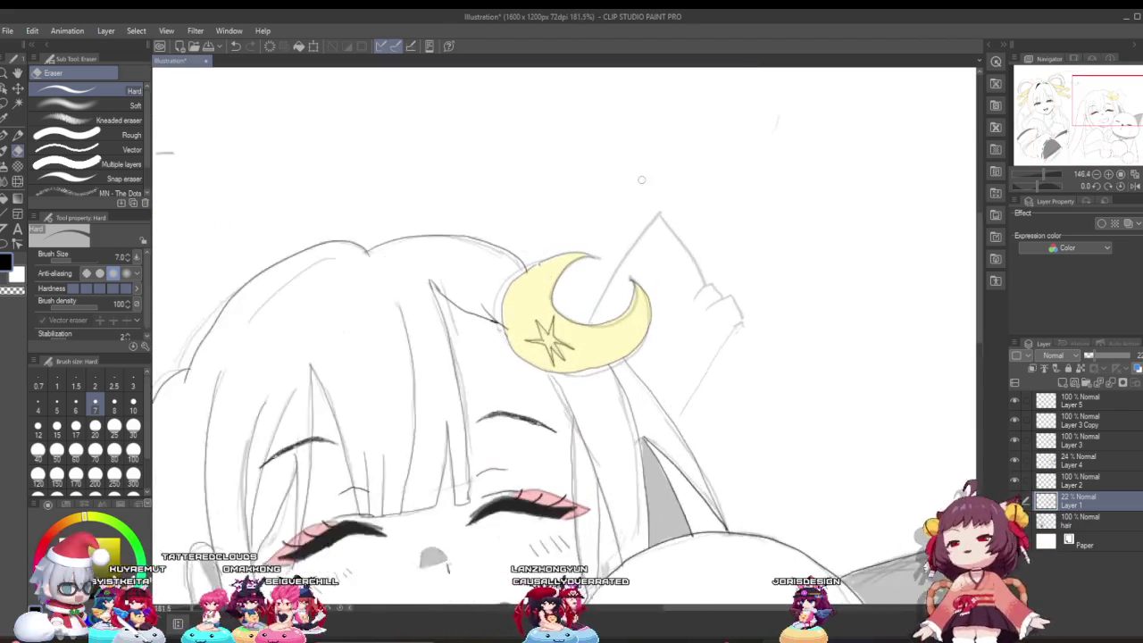
scroll(648, 218, up, 1)
scroll(648, 217, up, 1)
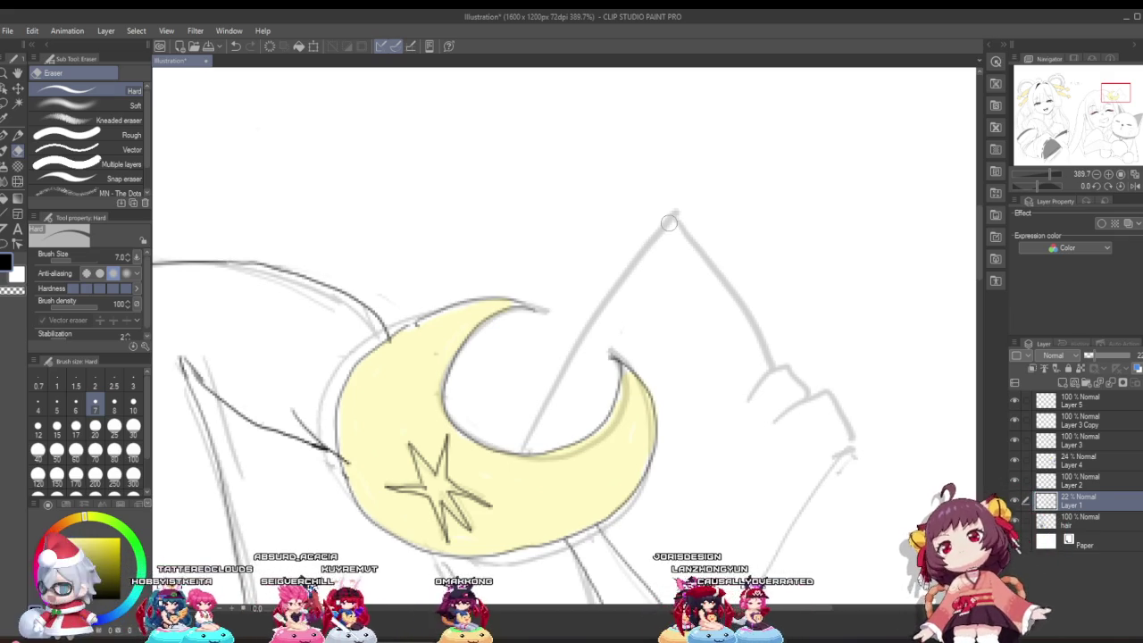
drag(645, 250, 532, 434)
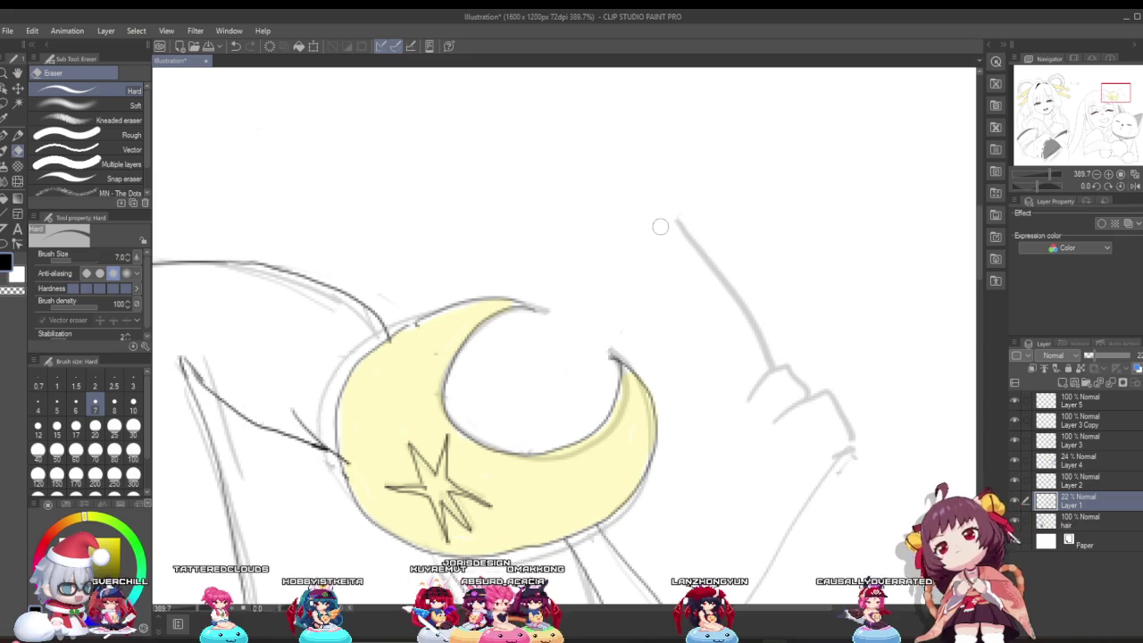
Redraw the sketch line across the moon ornament with the G-pen.
click(5, 136)
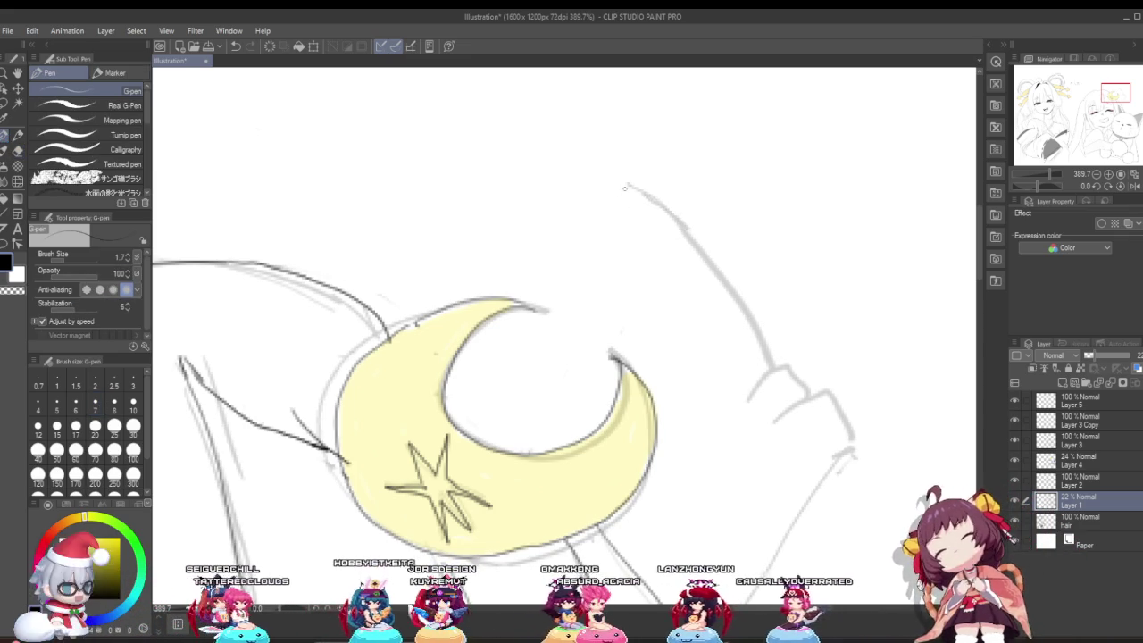
drag(628, 186, 477, 433)
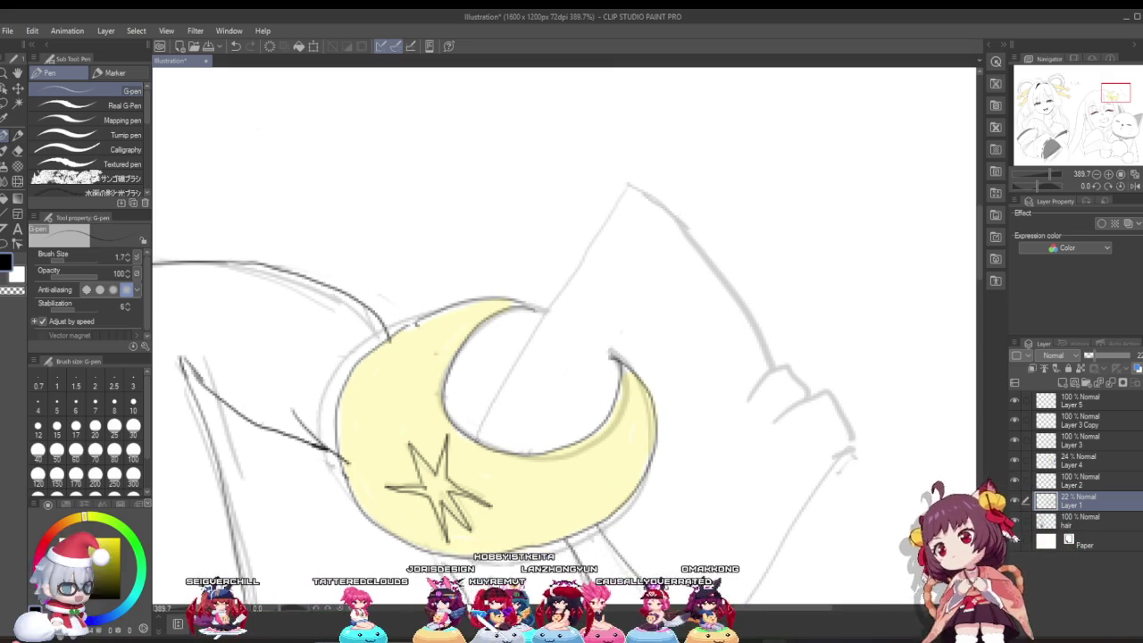
scroll(536, 415, down, 2)
scroll(536, 415, down, 3)
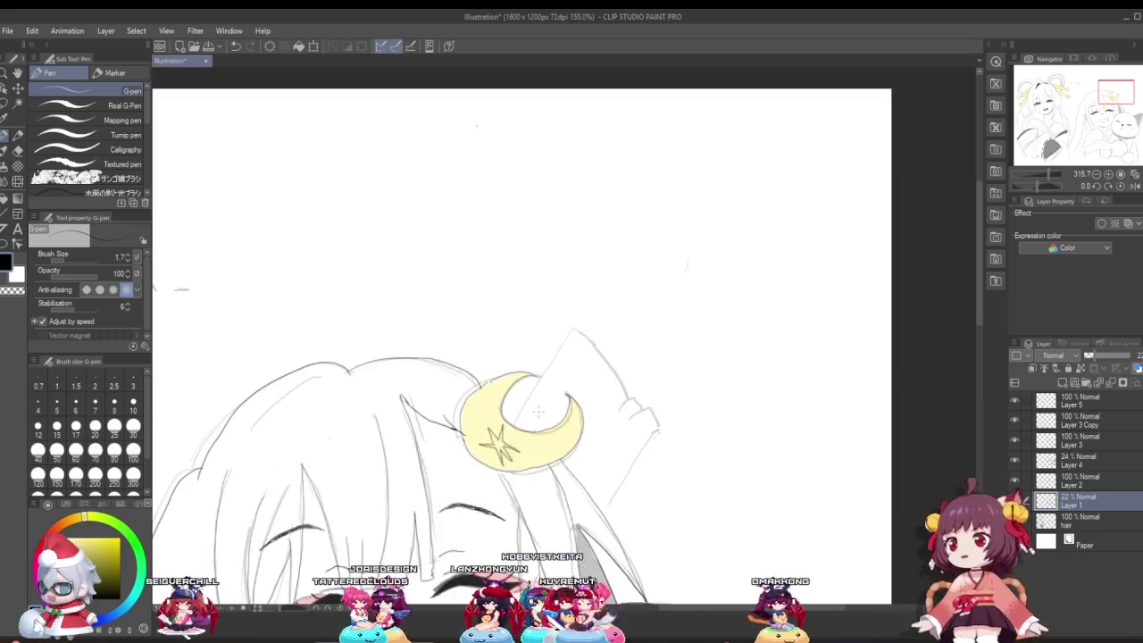
scroll(535, 416, down, 3)
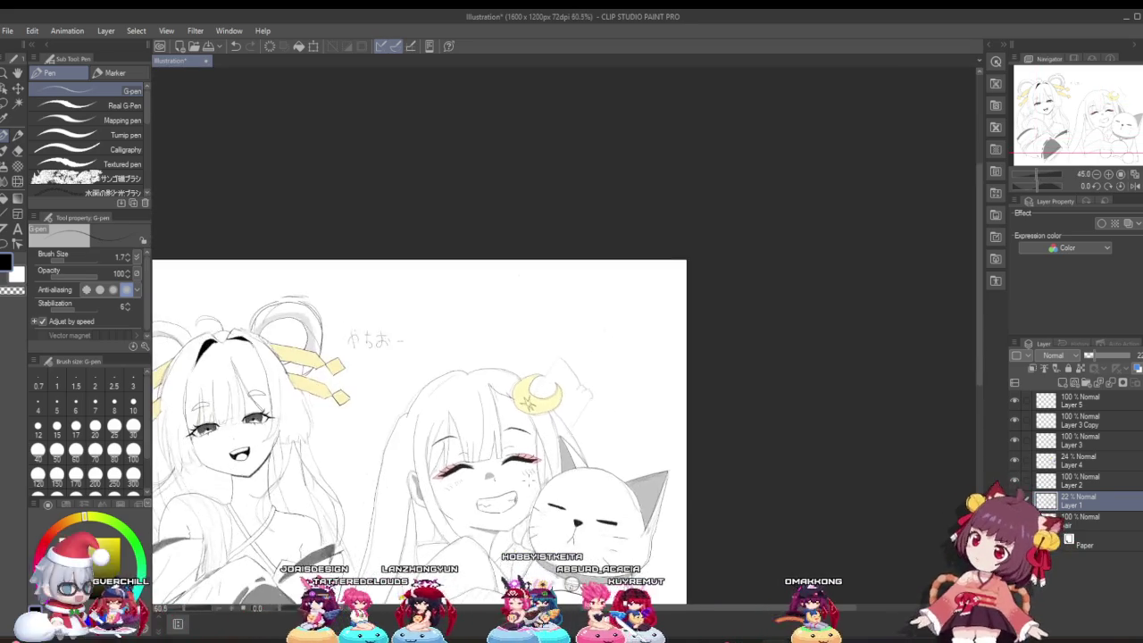
scroll(526, 532, up, 3)
scroll(554, 437, up, 1)
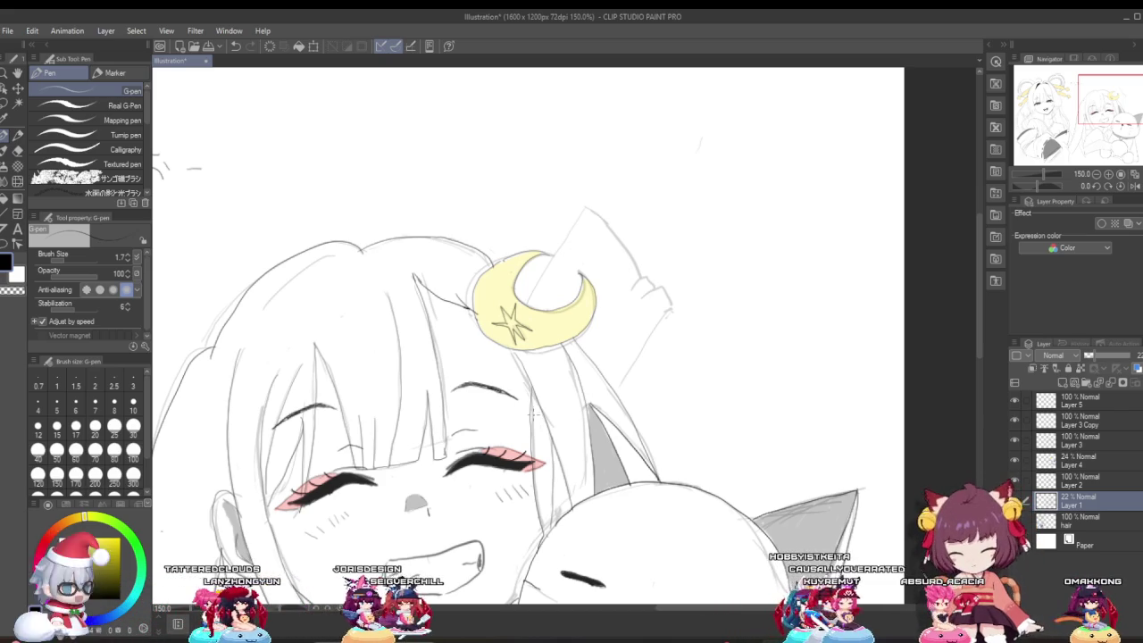
scroll(532, 414, down, 5)
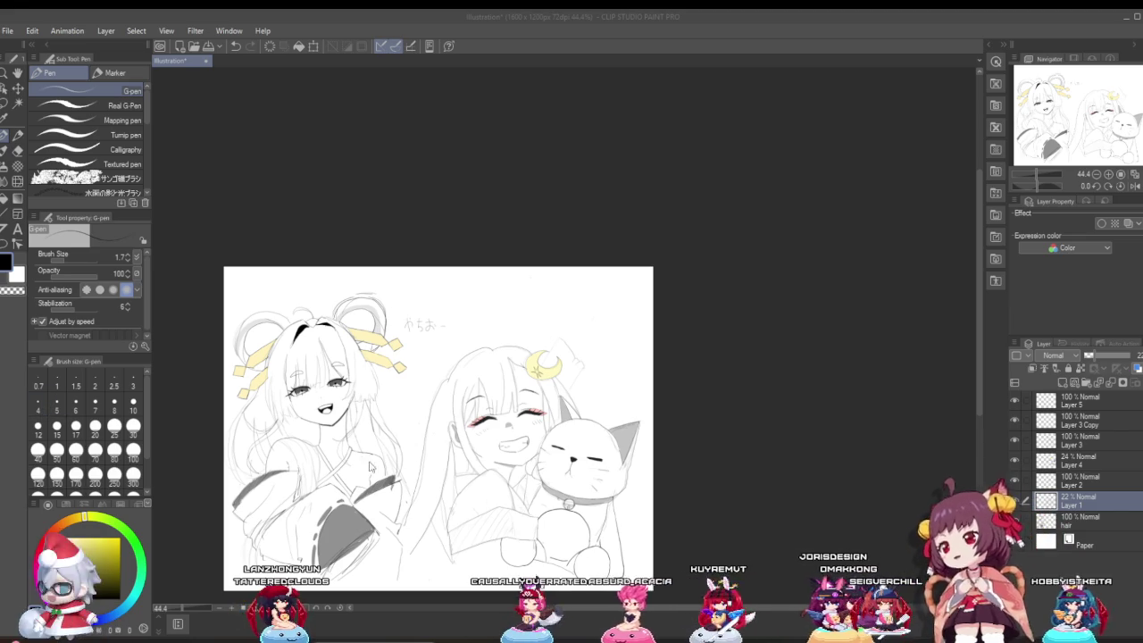
scroll(371, 466, up, 1)
scroll(548, 415, up, 1)
scroll(563, 413, down, 2)
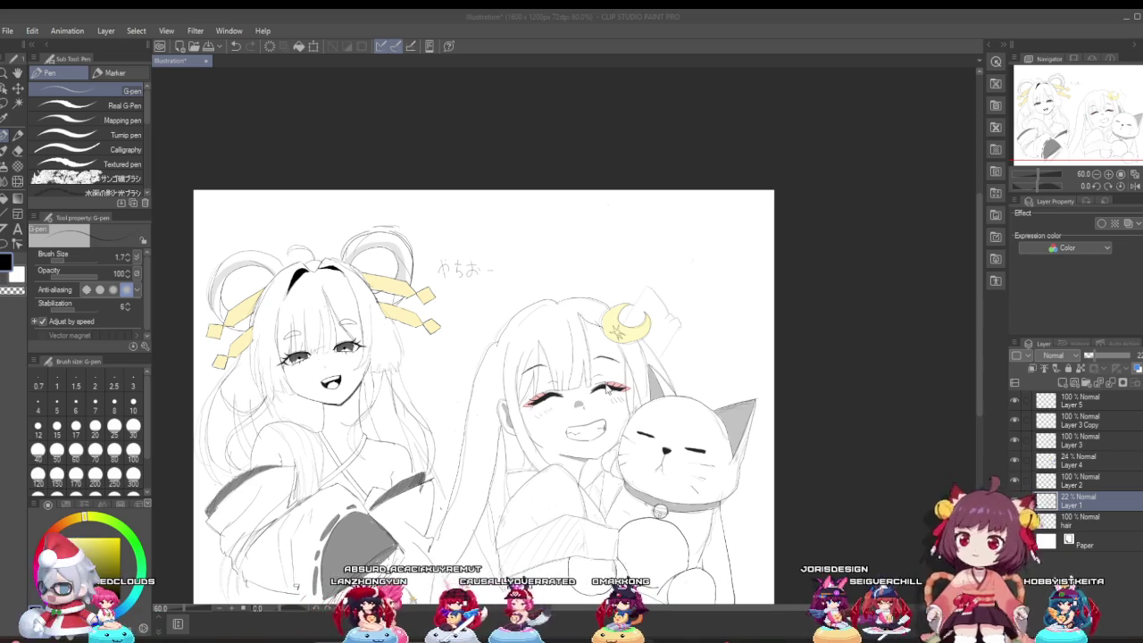
scroll(585, 373, up, 1)
scroll(583, 371, up, 1)
scroll(581, 371, up, 1)
scroll(579, 420, down, 3)
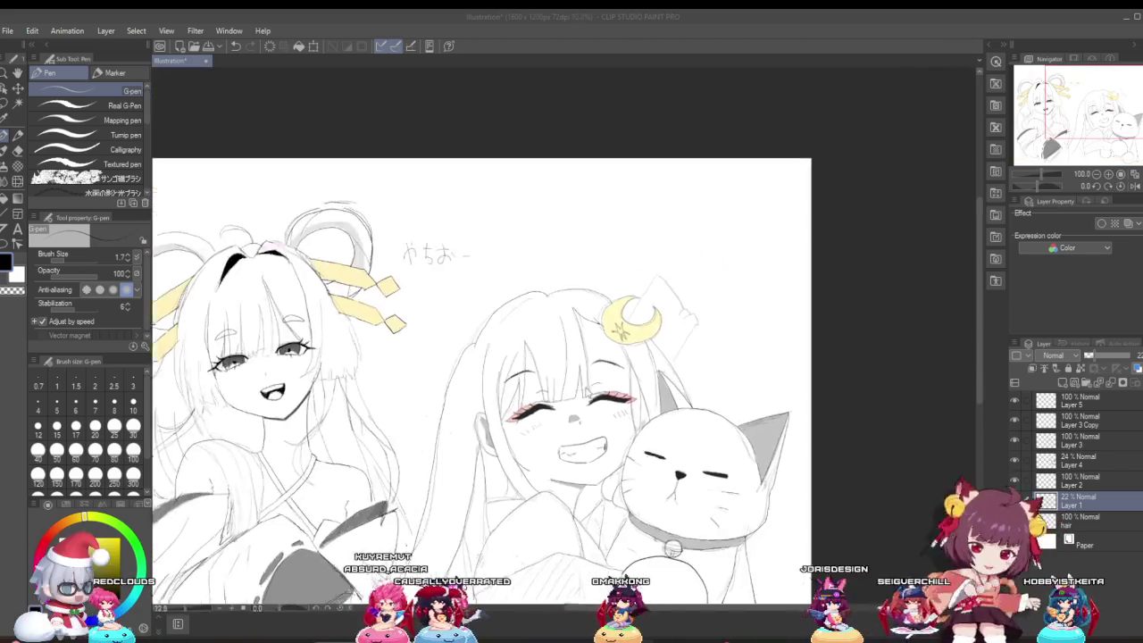
scroll(578, 471, up, 2)
scroll(577, 471, down, 1)
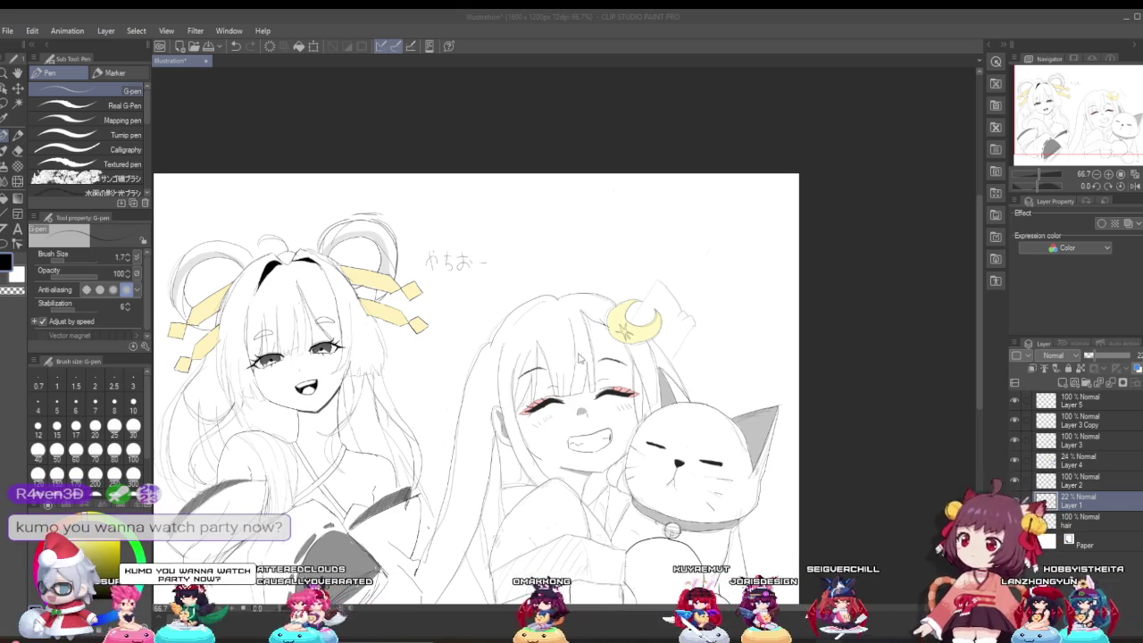
scroll(558, 410, down, 2)
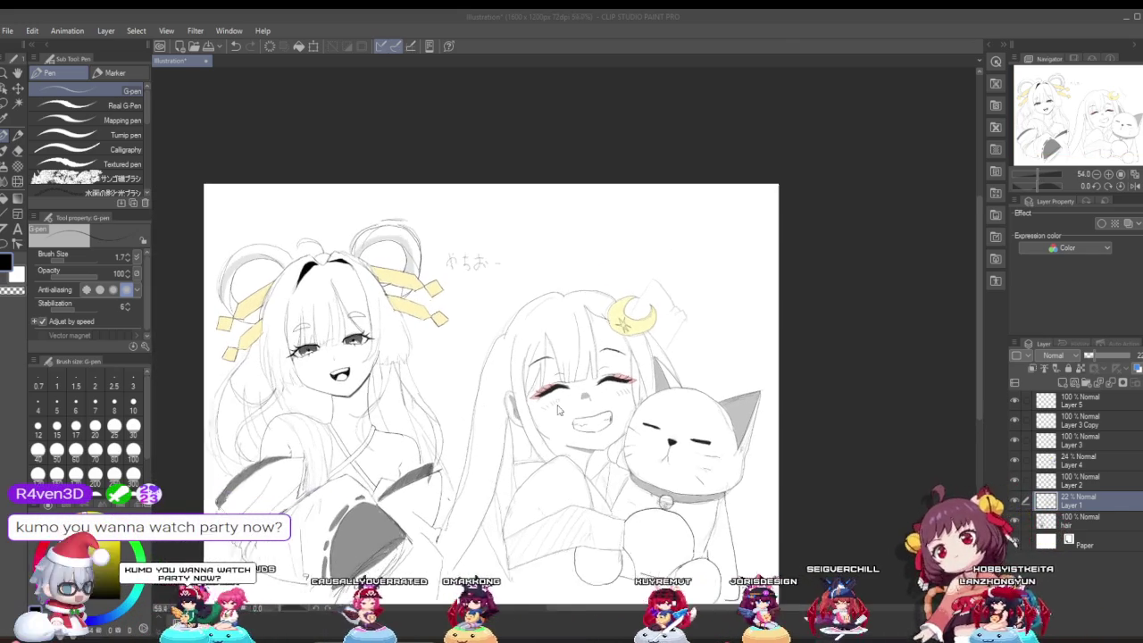
scroll(558, 410, up, 3)
Scroll the canvas view down while stepping away from the sketch.
scroll(615, 402, down, 1)
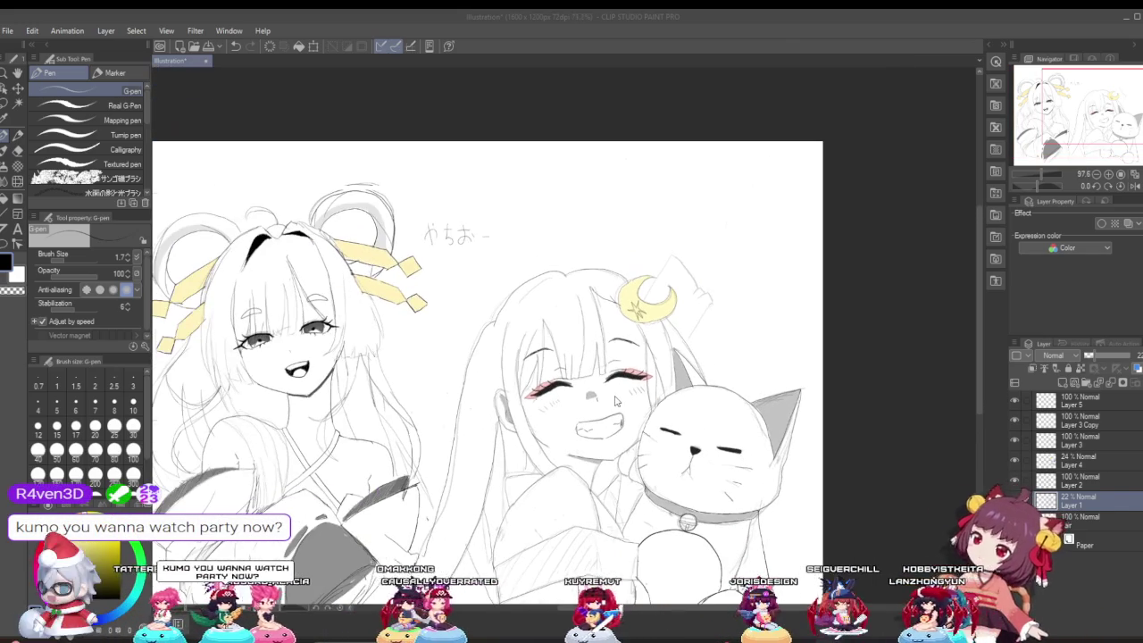